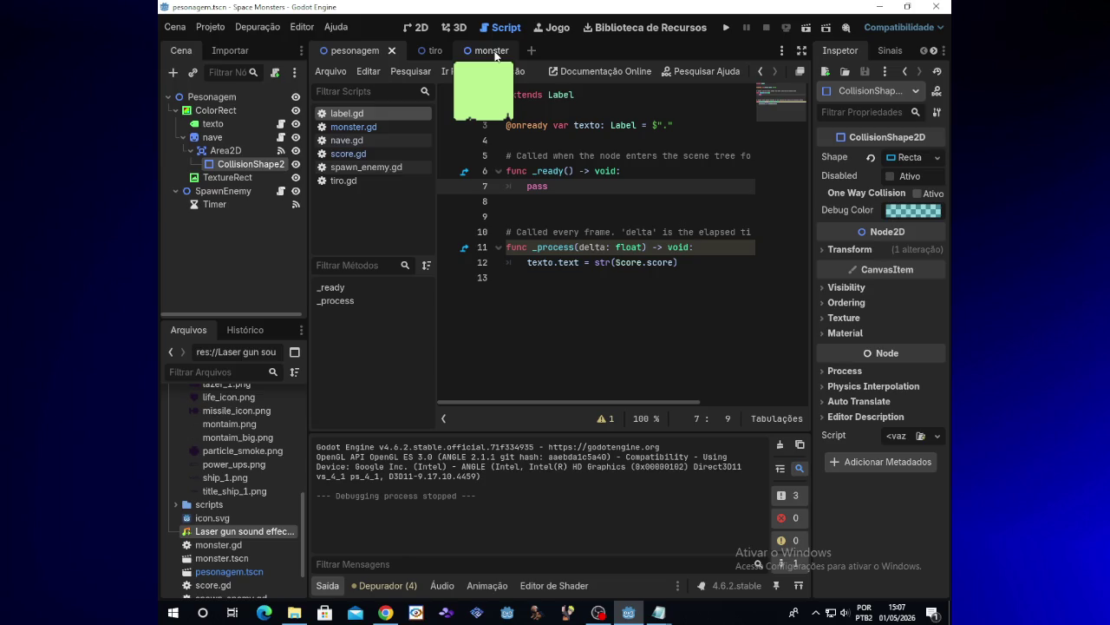
Inspect the nave node, then select the texto label to show its text value 0.
left_click(238, 139)
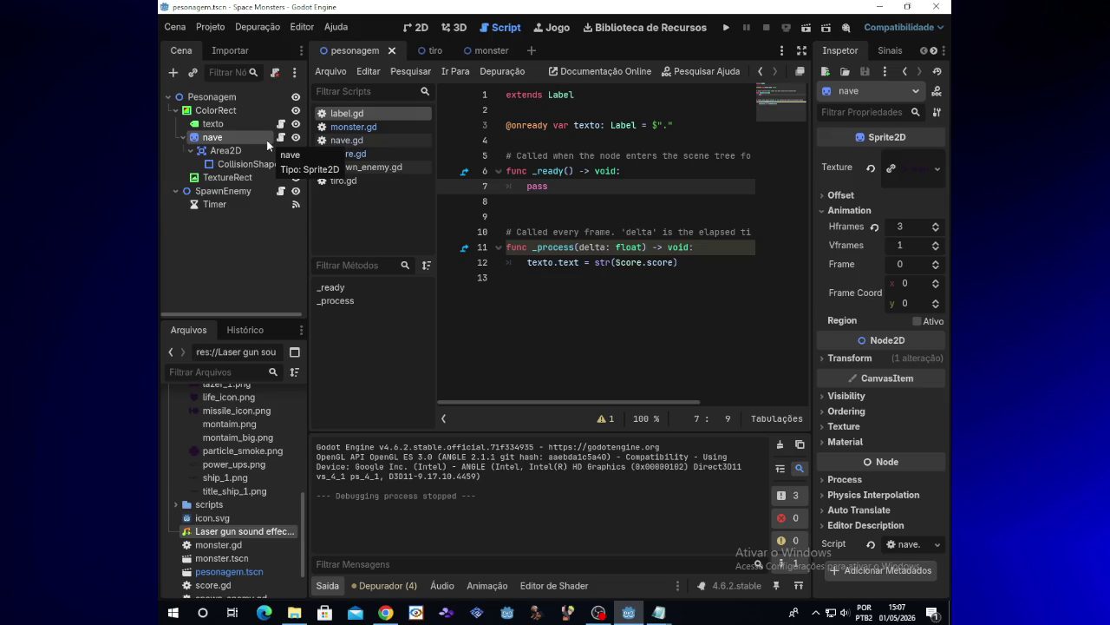
left_click(591, 612)
left_click(591, 612)
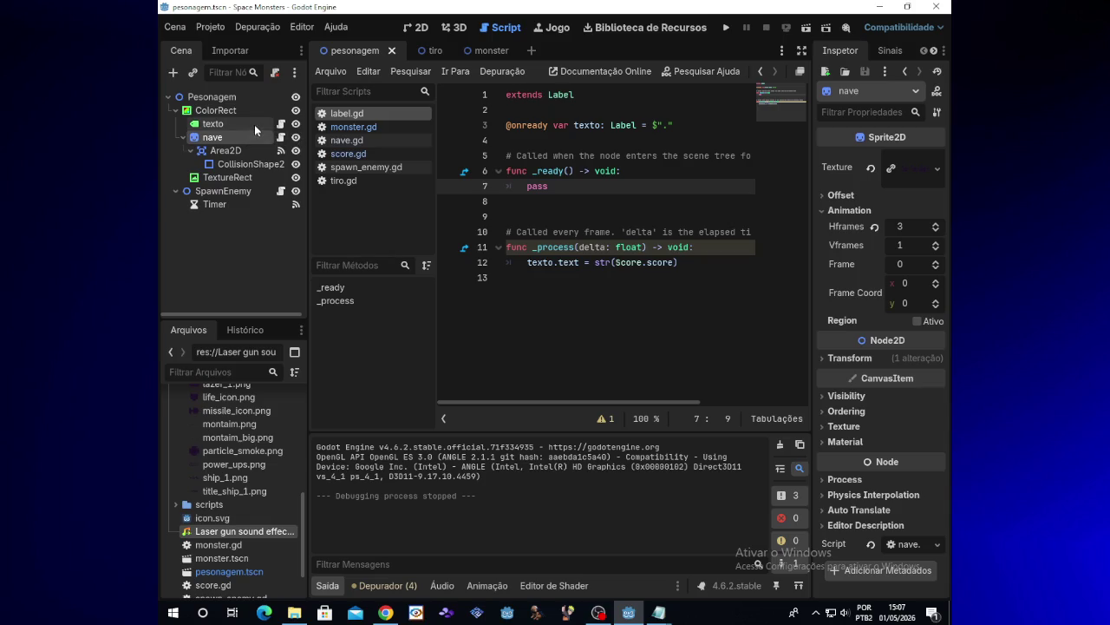
left_click(284, 126)
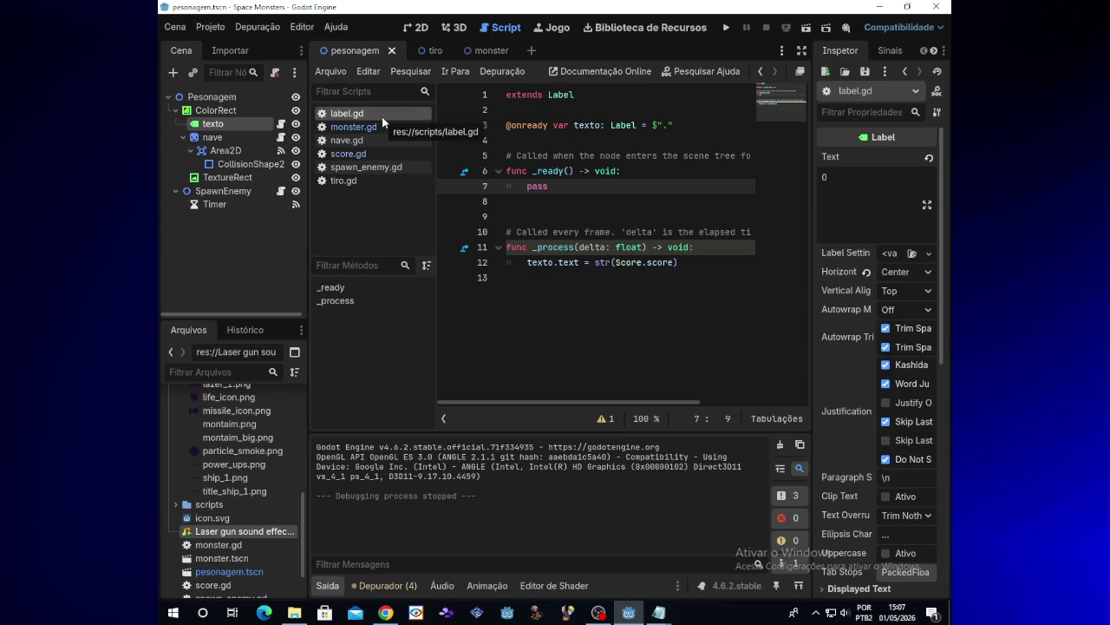
Open score.gd and highlight the var score:int = 0 declaration on line 3.
left_click(384, 153)
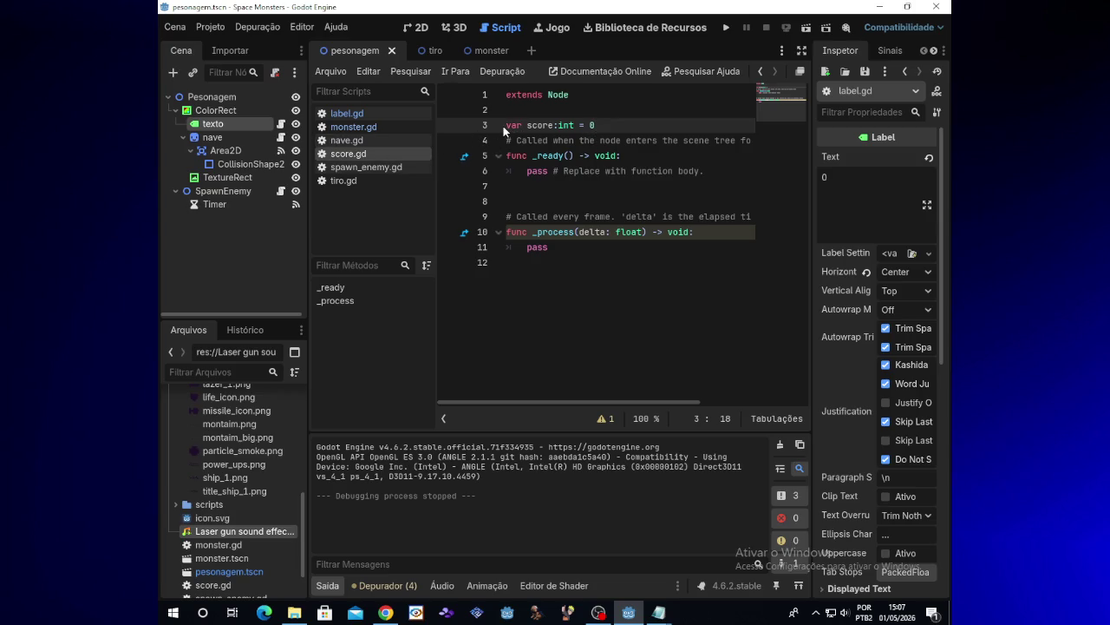
left_click_drag(507, 126, 596, 127)
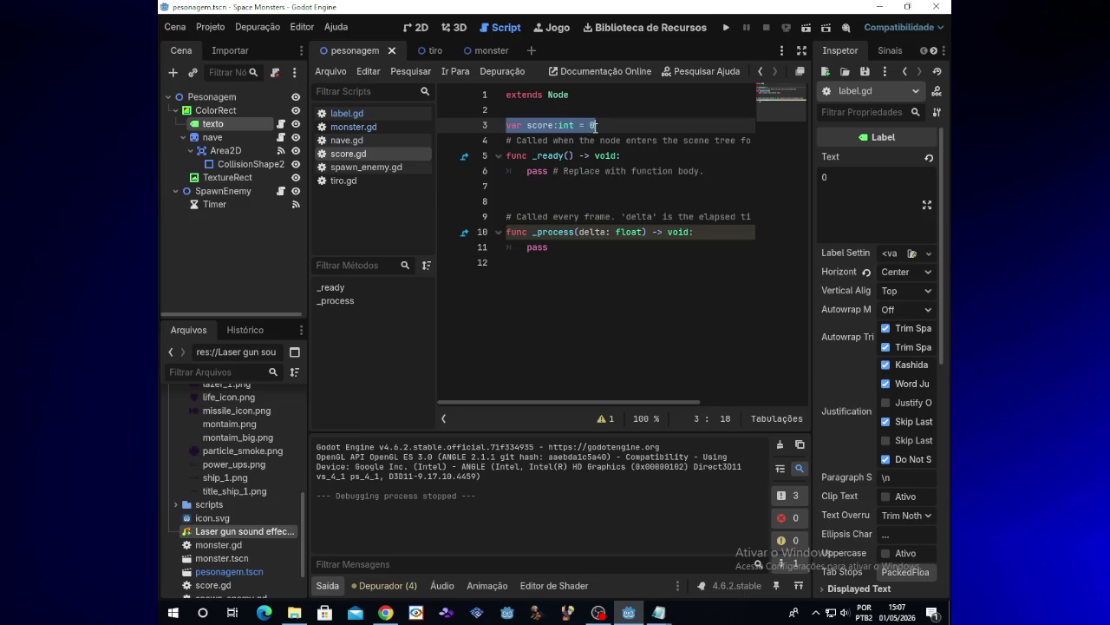
left_click(598, 128)
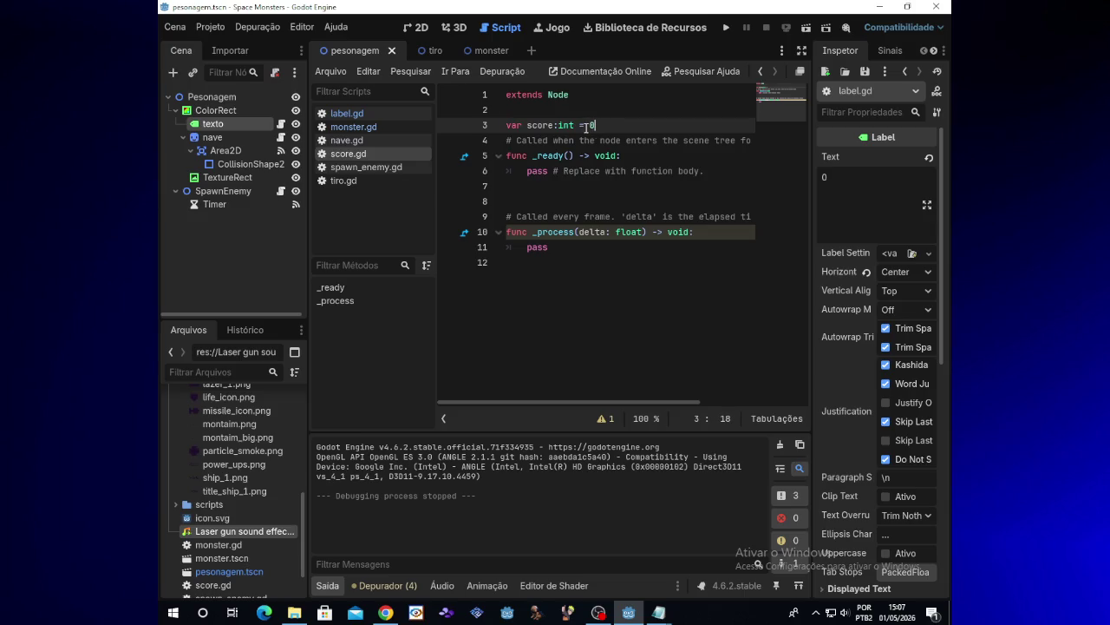
mouse_move(511, 127)
left_mouse_down()
mouse_move(596, 126)
mouse_move(527, 127)
mouse_move(551, 130)
left_mouse_up()
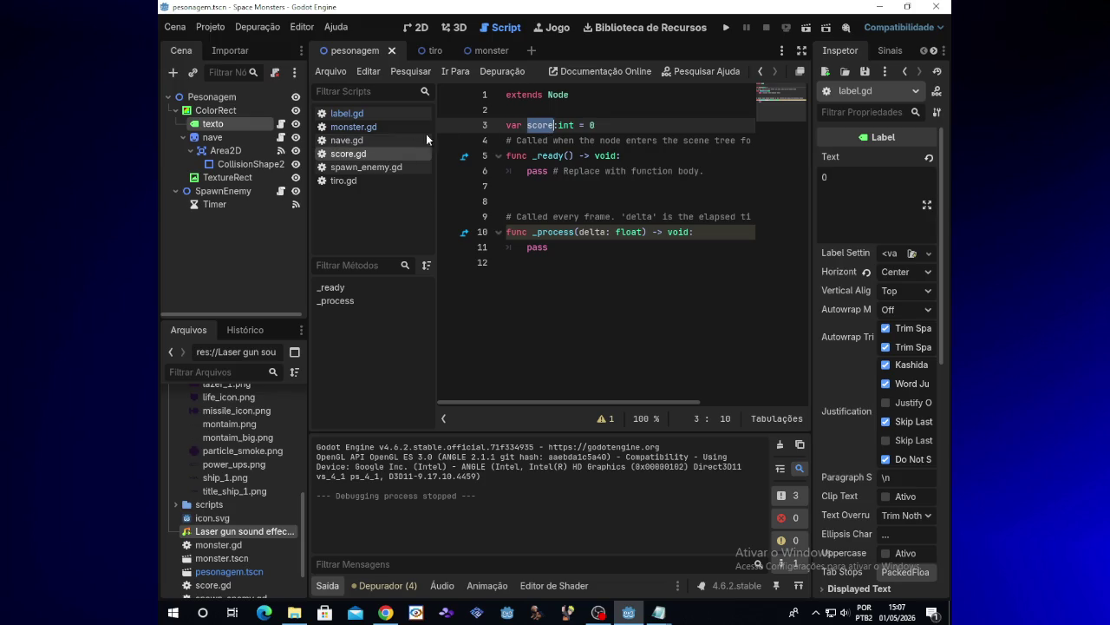
left_click(219, 30)
left_click(227, 41)
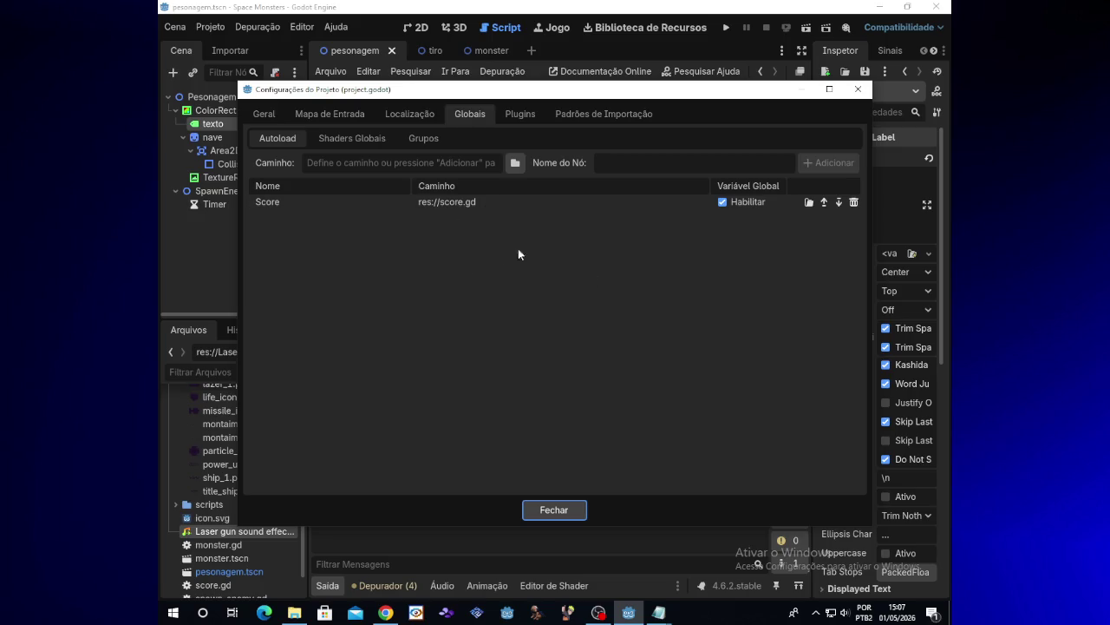
left_click(856, 91)
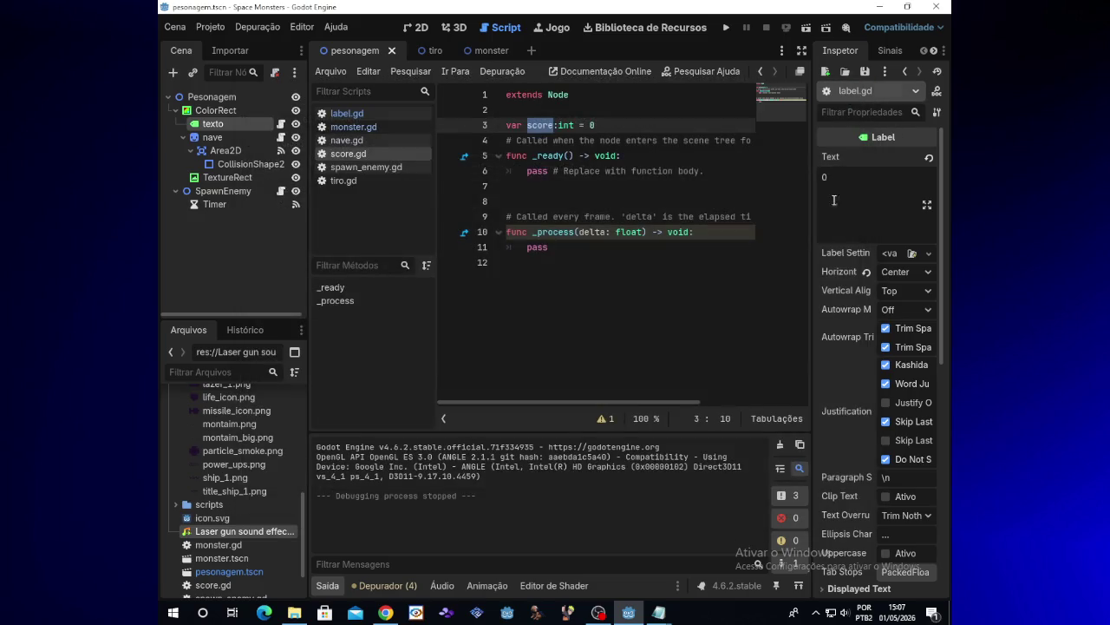
left_click(598, 612)
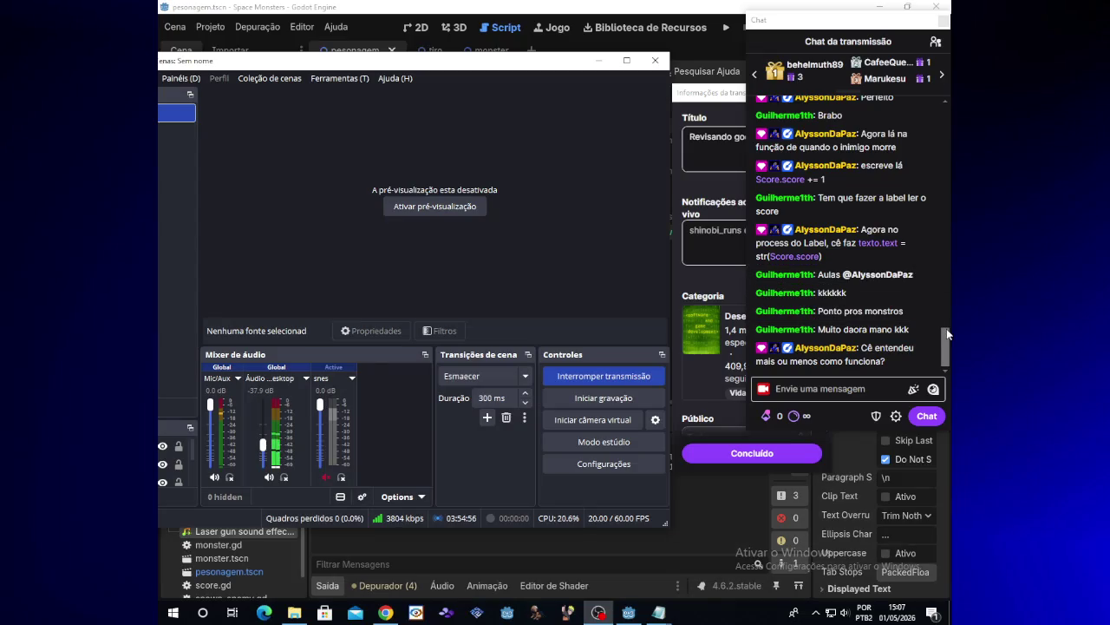
left_click_drag(948, 333, 951, 292)
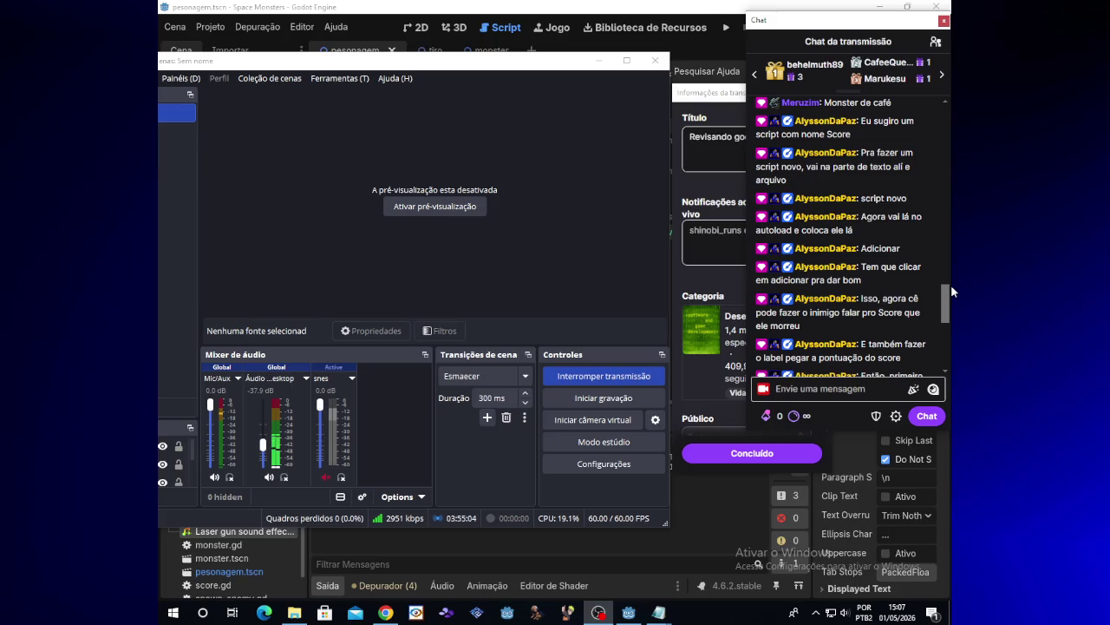
left_click_drag(951, 285, 946, 352)
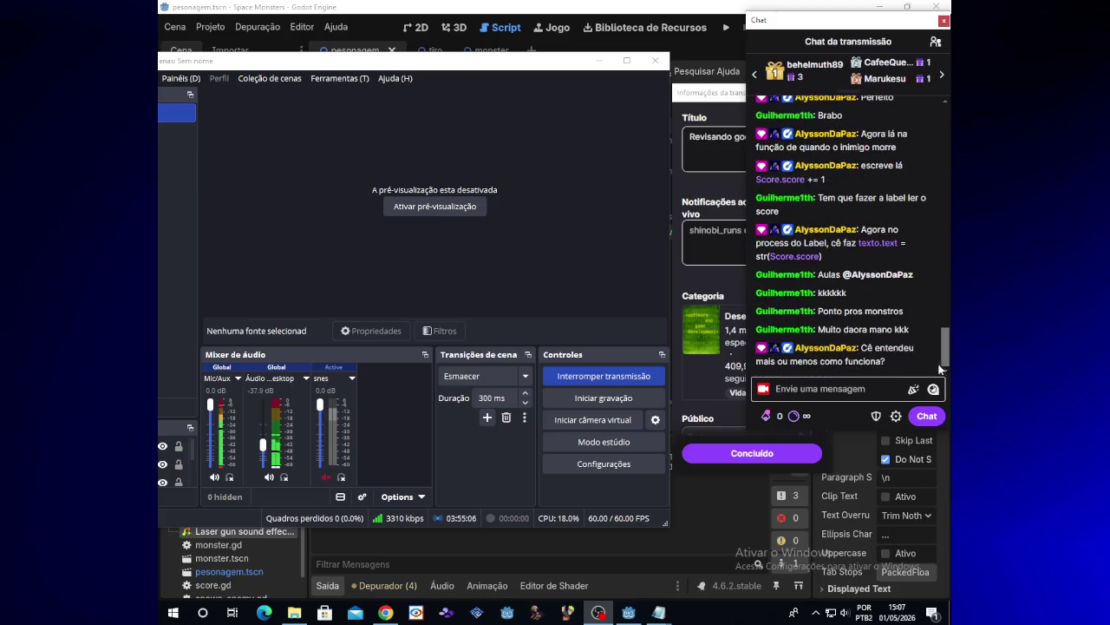
left_click(586, 59)
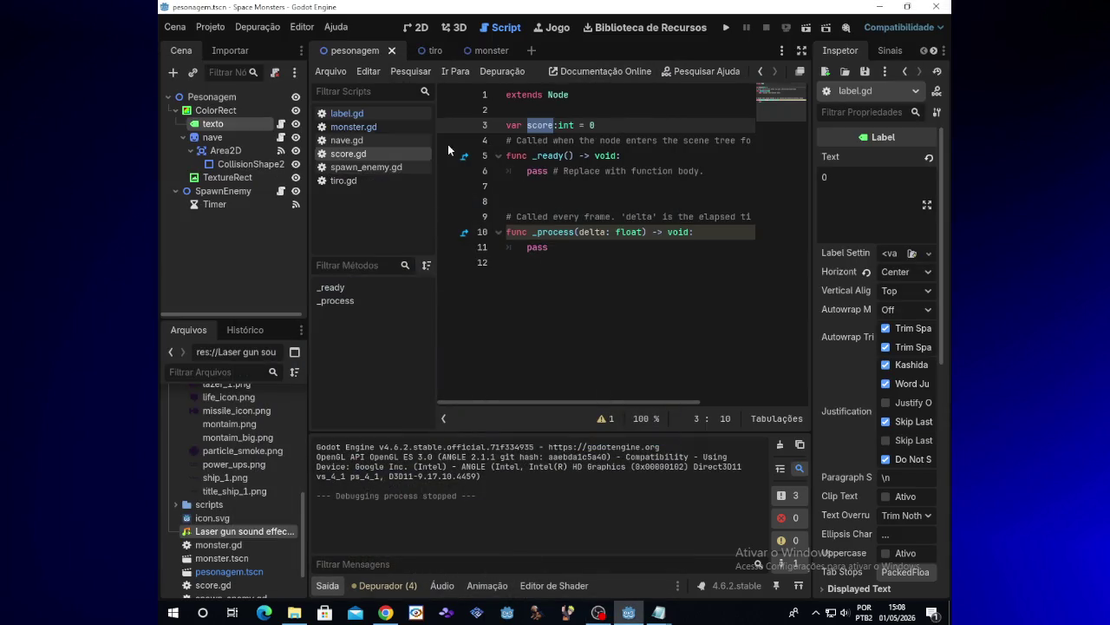
left_click(527, 127)
left_click_drag(511, 125, 598, 125)
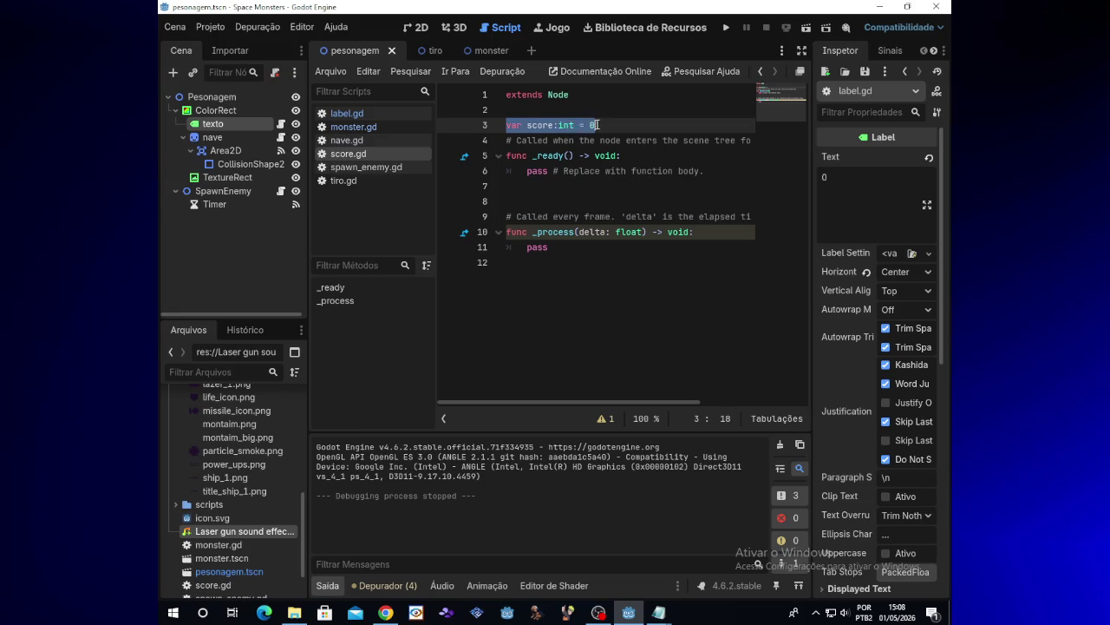
left_click(511, 125)
left_click_drag(509, 125, 598, 125)
left_click(539, 125)
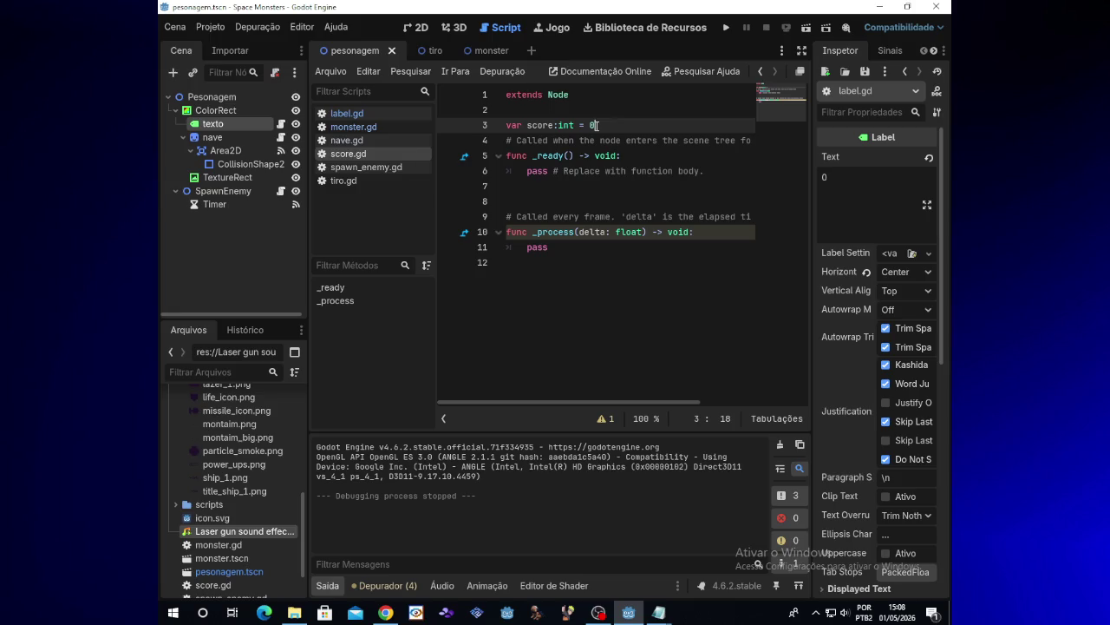
Open label.gd and read the tooltips for texto.text and Score.score on line 12.
left_click(282, 127)
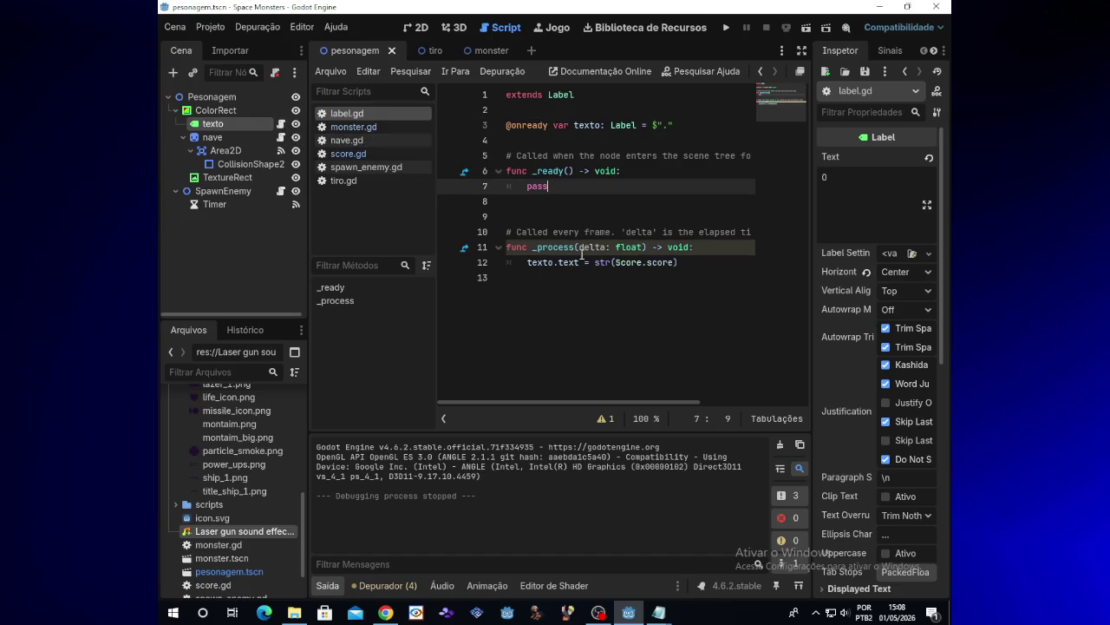
mouse_move(578, 266)
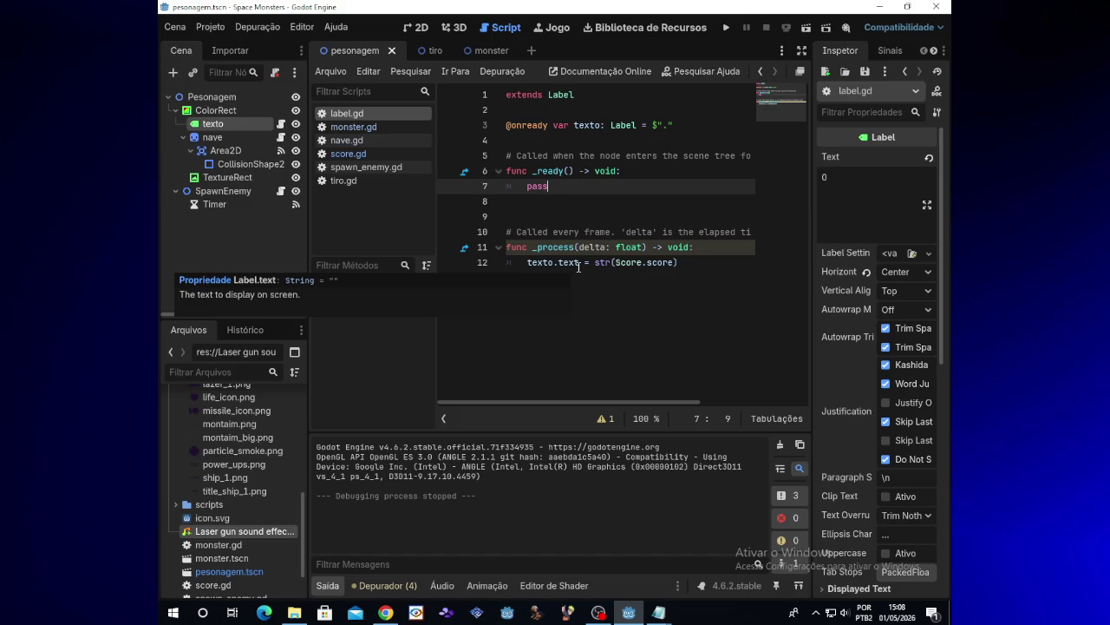
left_click(620, 262)
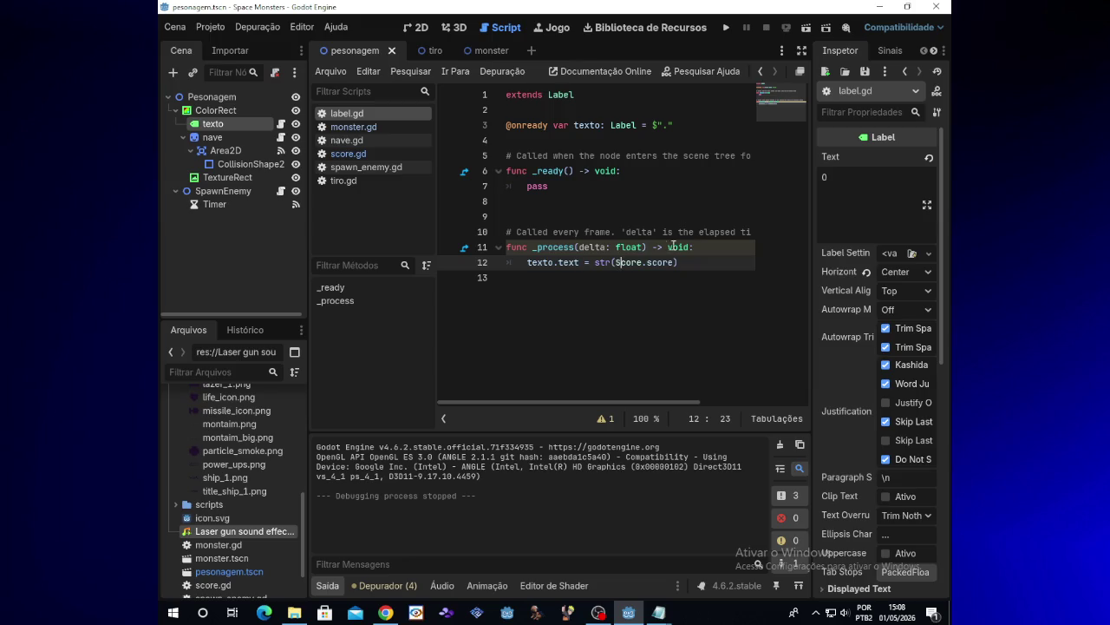
left_click(663, 262)
mouse_move(664, 264)
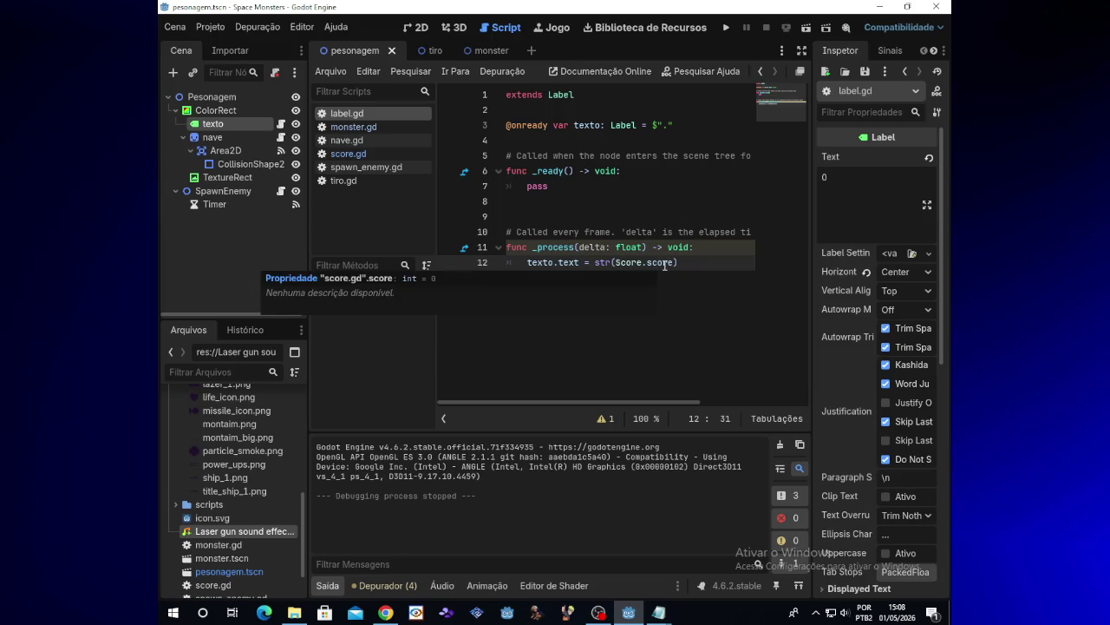
left_click(605, 262)
mouse_move(606, 262)
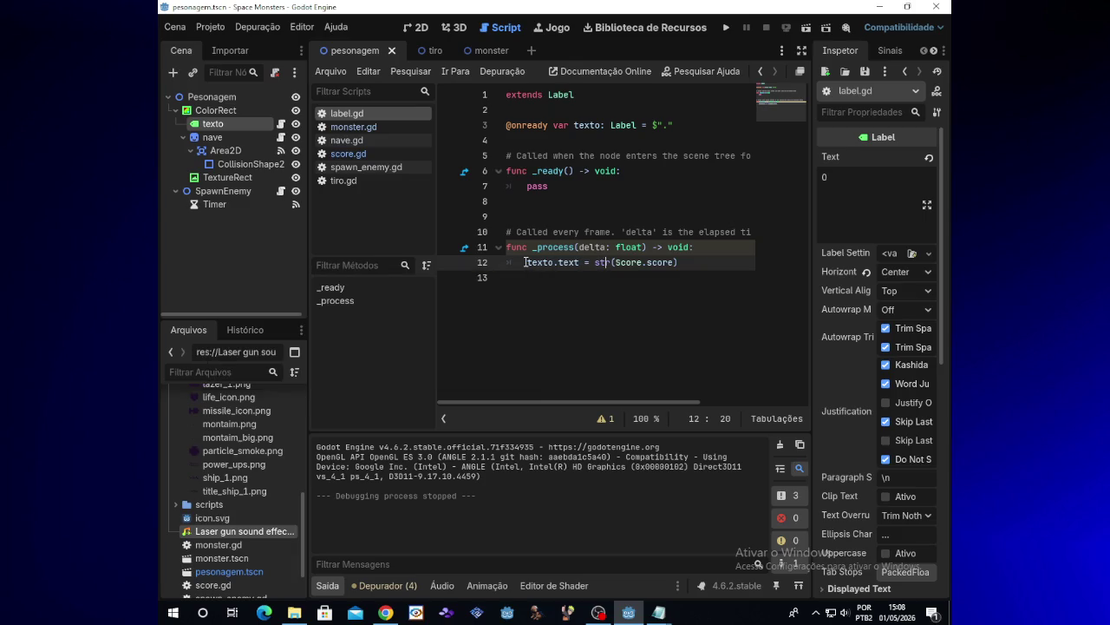
left_click_drag(526, 262, 581, 263)
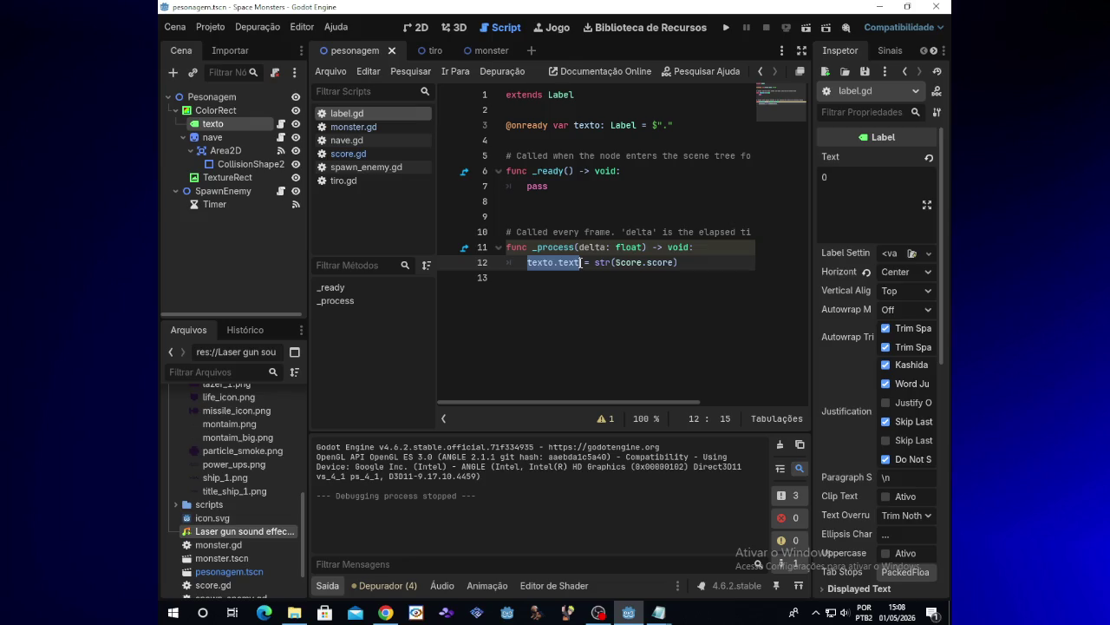
left_click(579, 262)
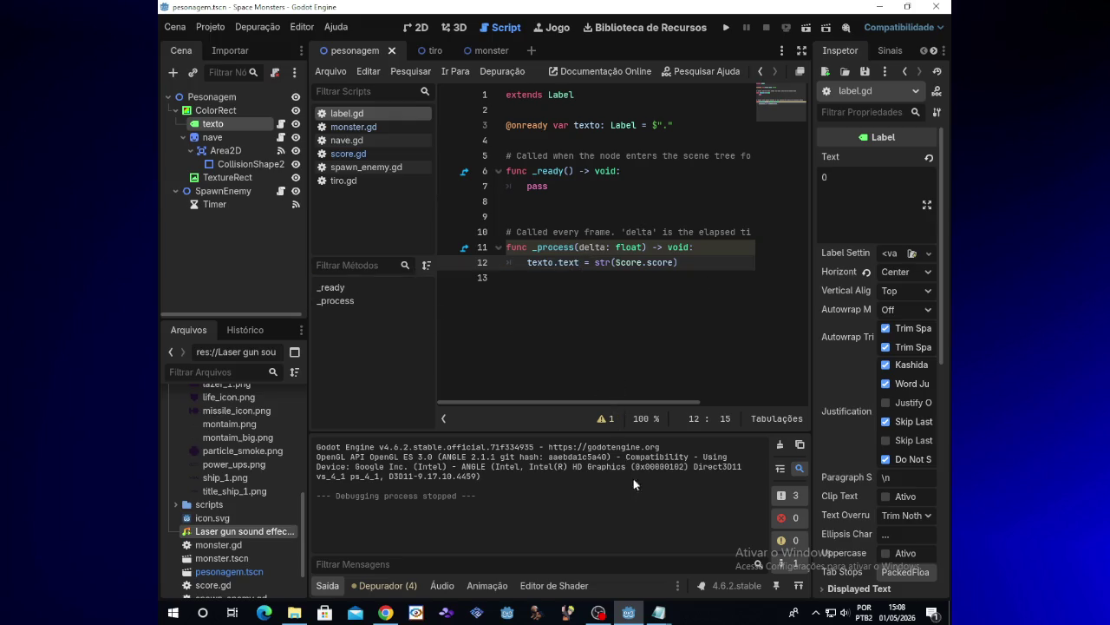
left_click(599, 613)
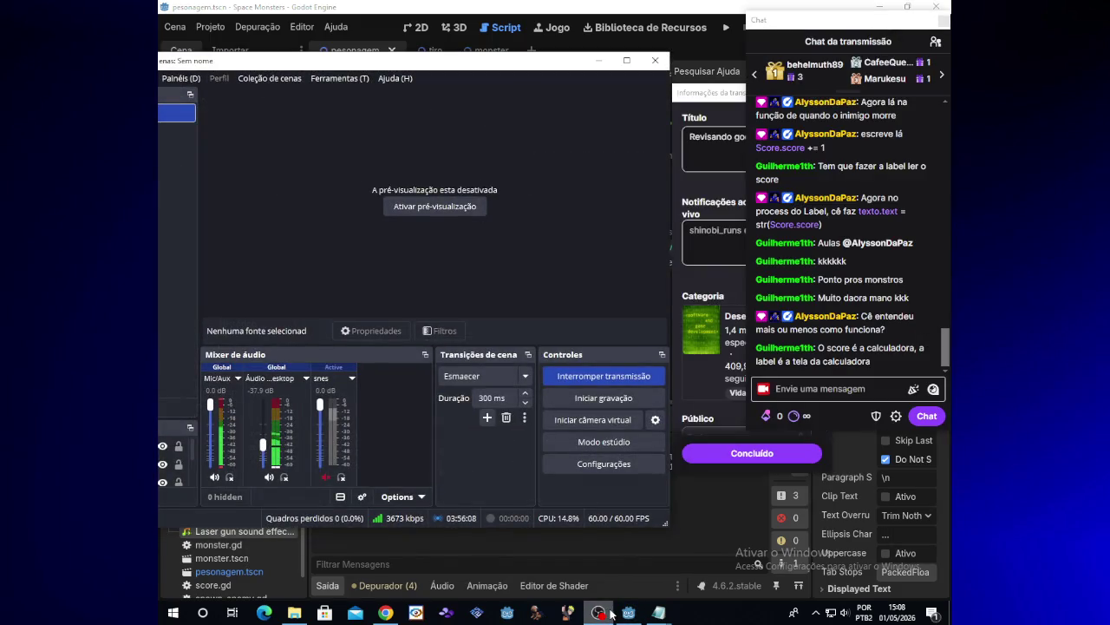
mouse_move(623, 609)
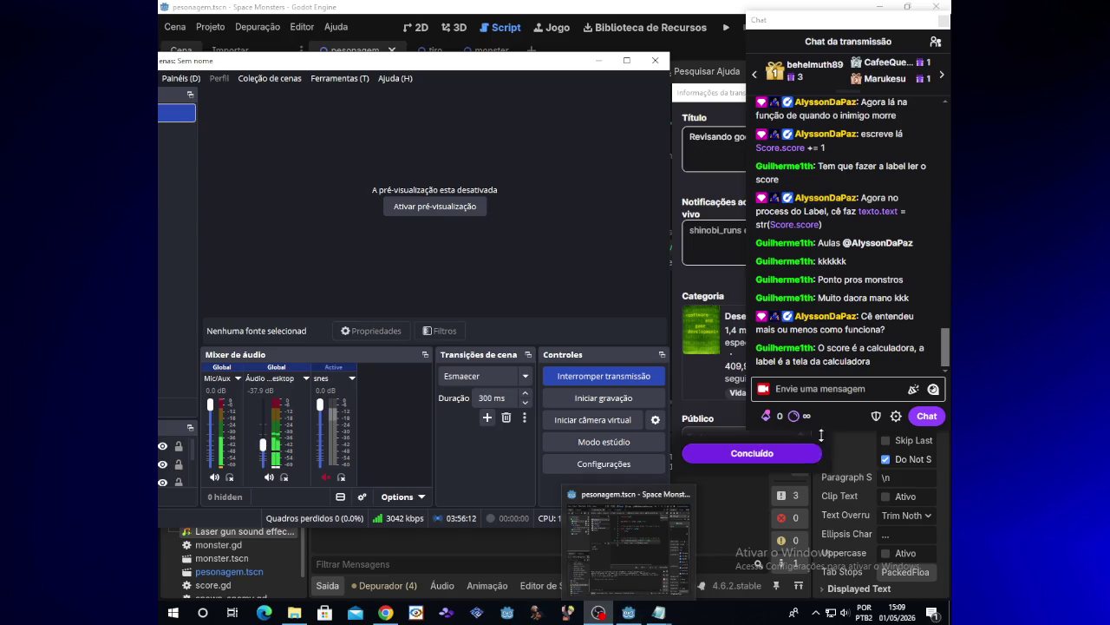
left_click(835, 411)
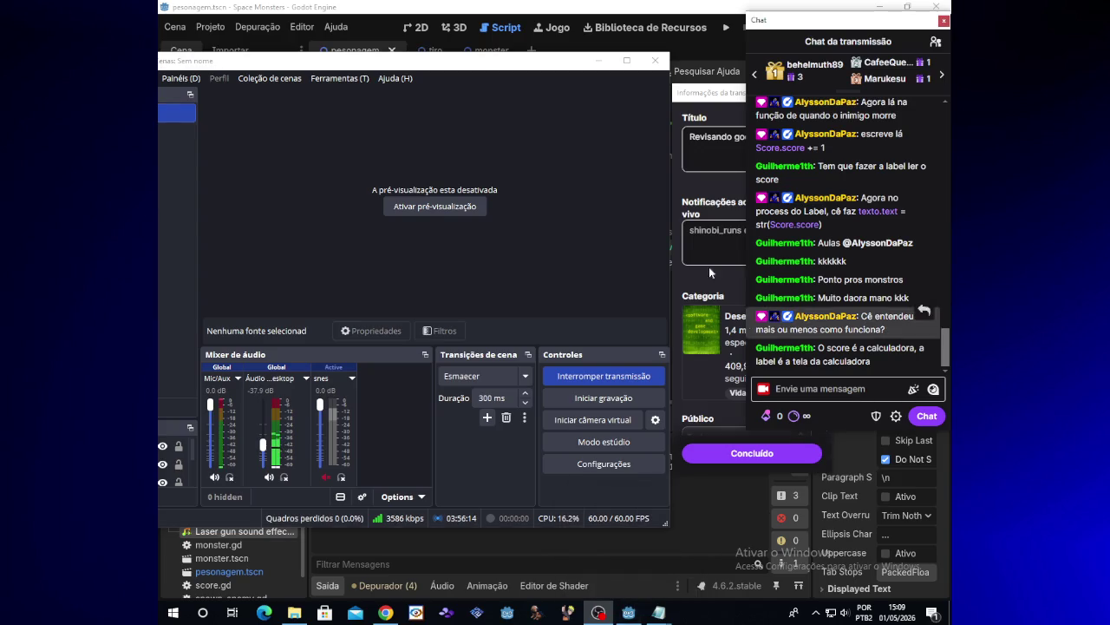
left_click(599, 61)
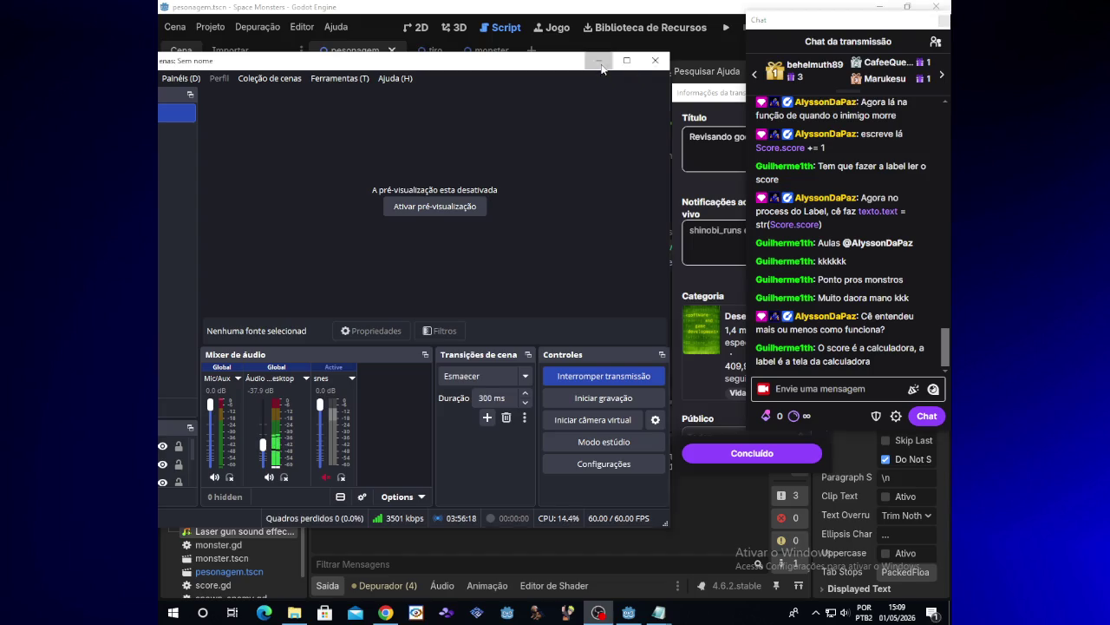
left_click(681, 262)
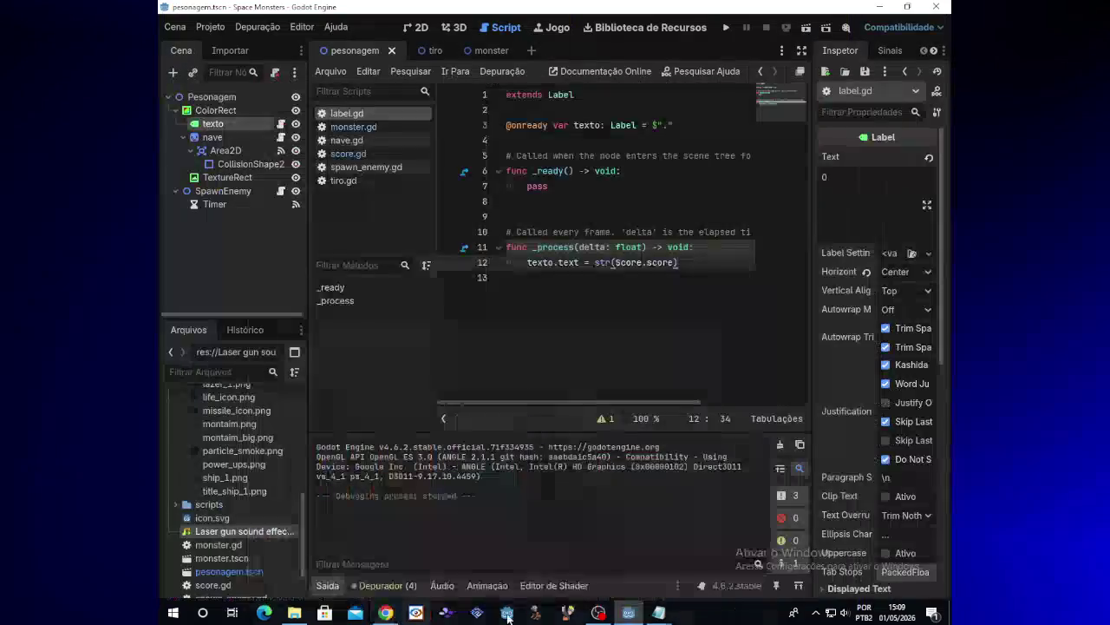
left_click(601, 613)
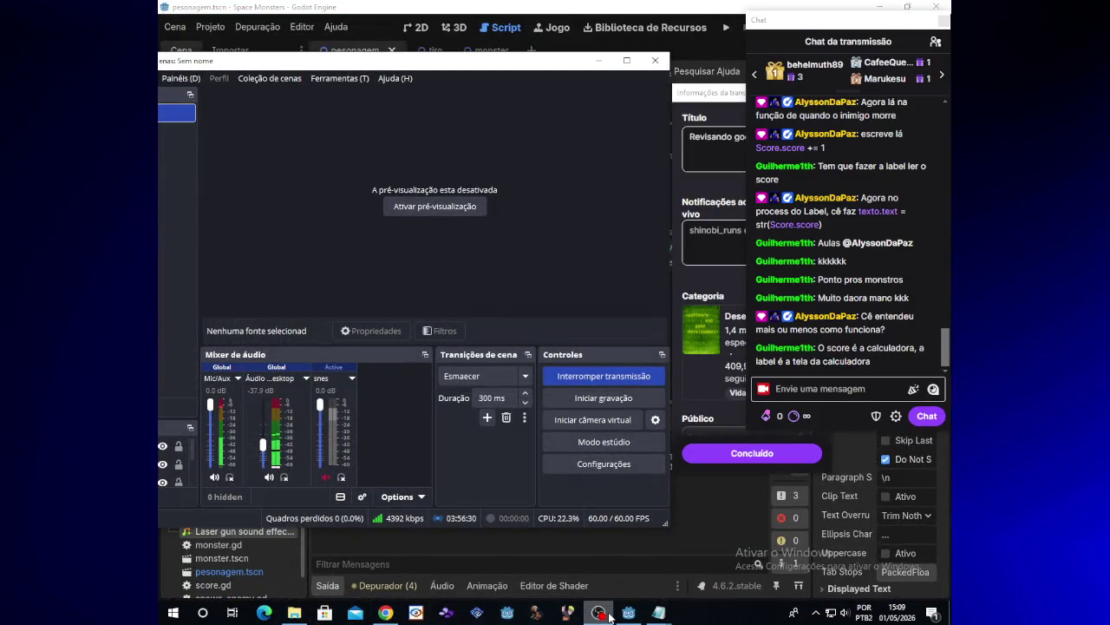
left_click(608, 614)
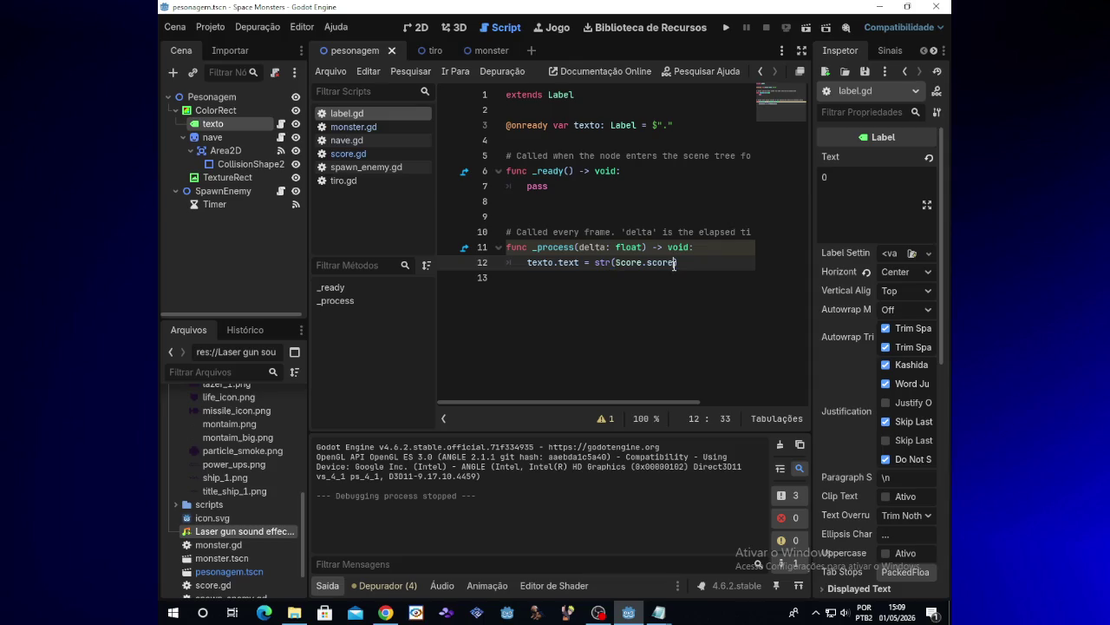
left_click(651, 261)
left_click(599, 126)
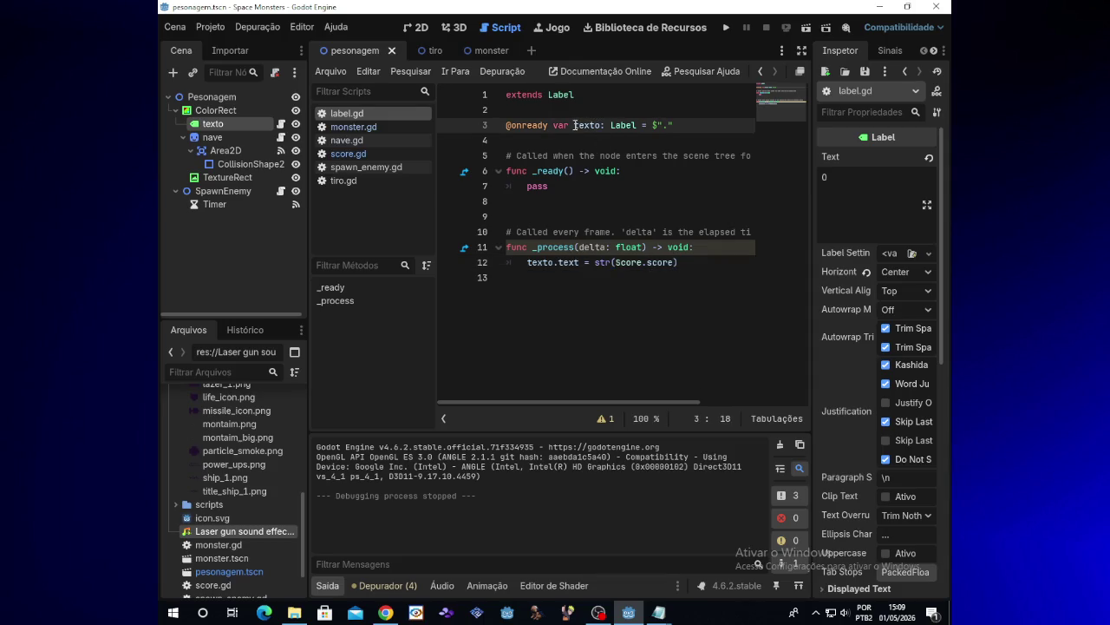
double_click(575, 126)
left_click(647, 262)
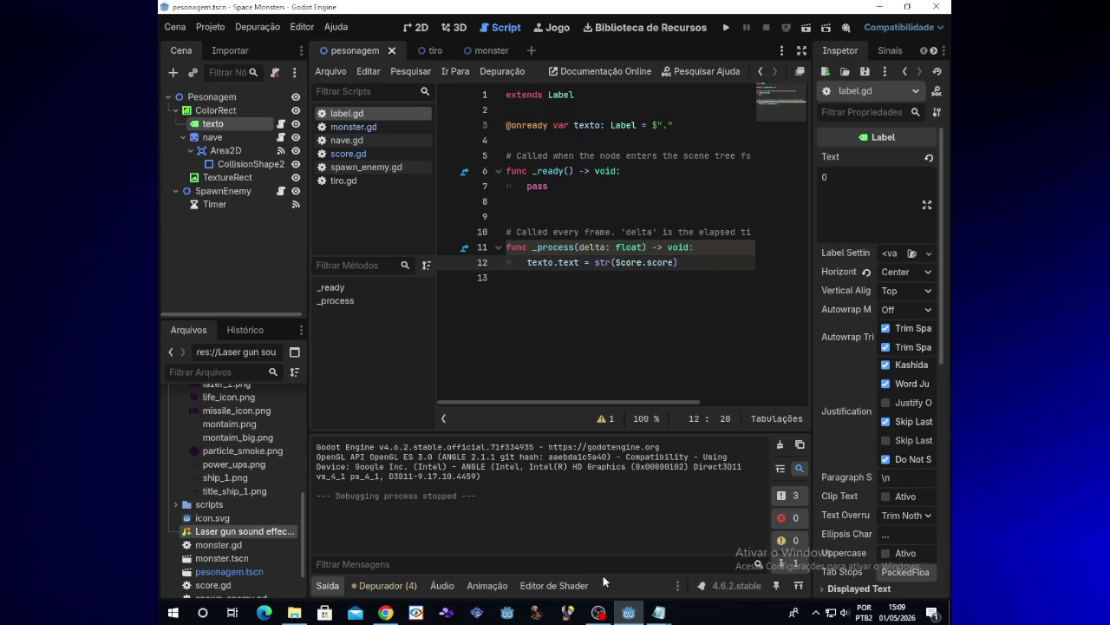
left_click(604, 611)
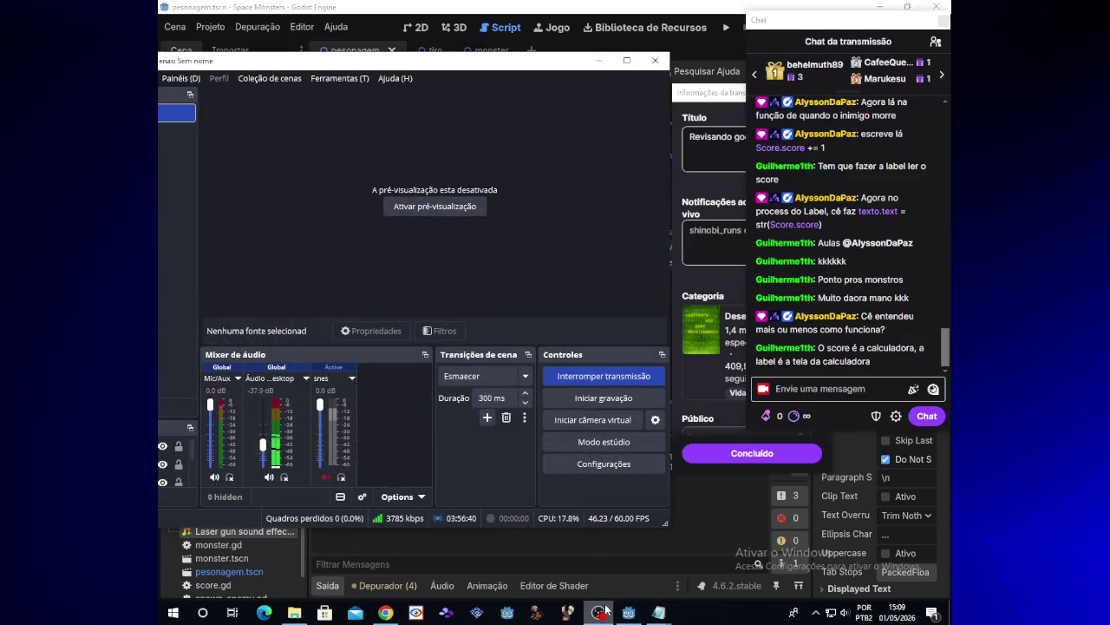
left_click(605, 611)
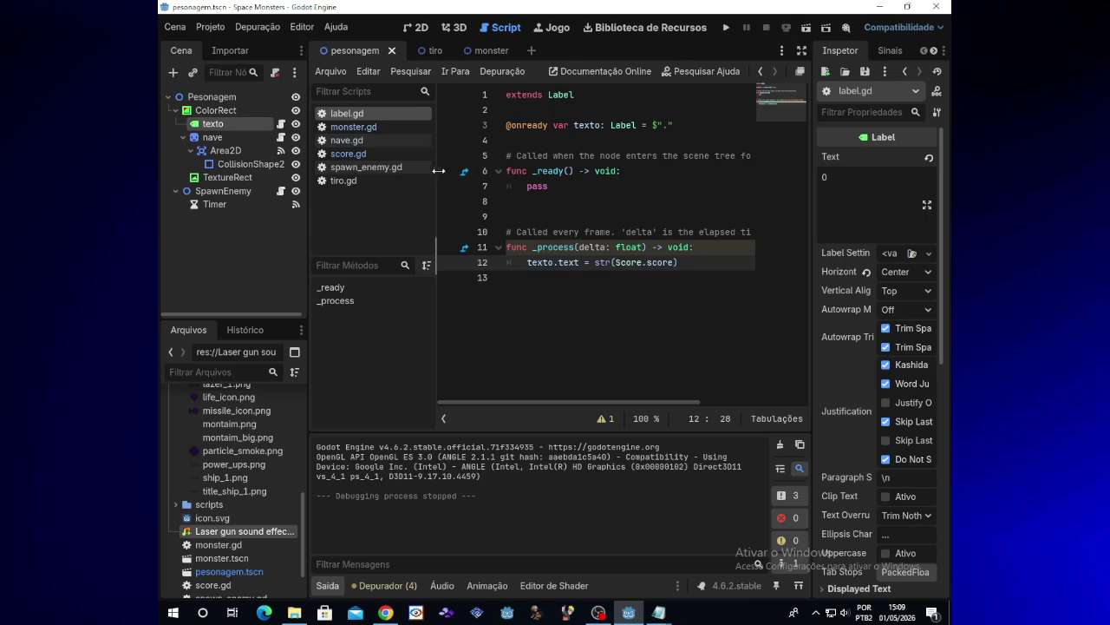
left_click(725, 28)
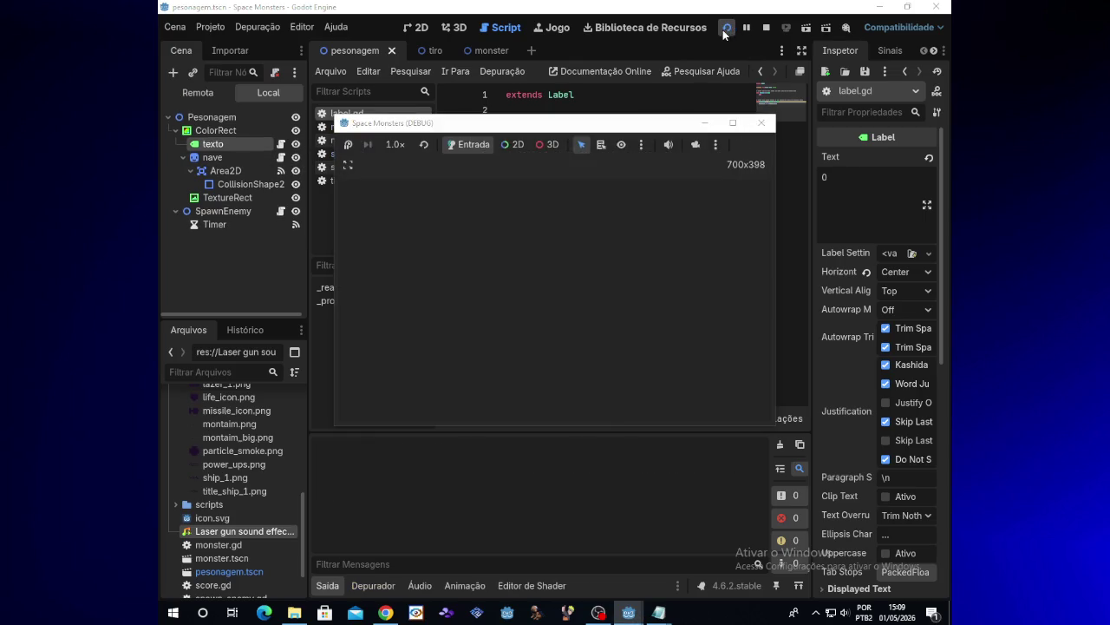
key("Up")
key("space")
key("Down")
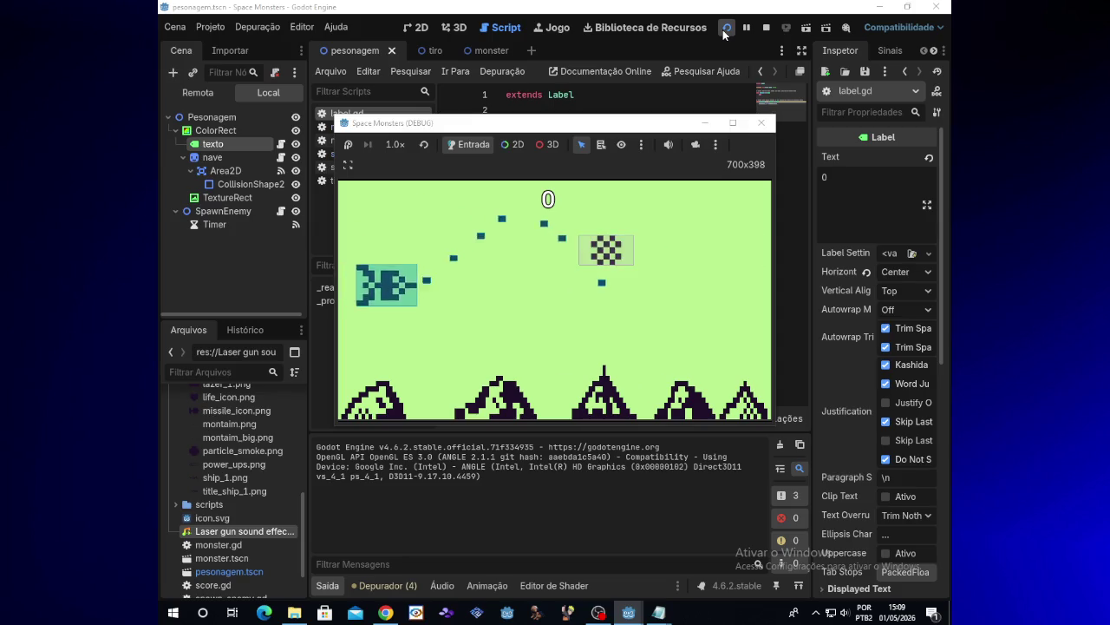
key("Right")
key("Up")
key("Up")
key("Left")
key("Down")
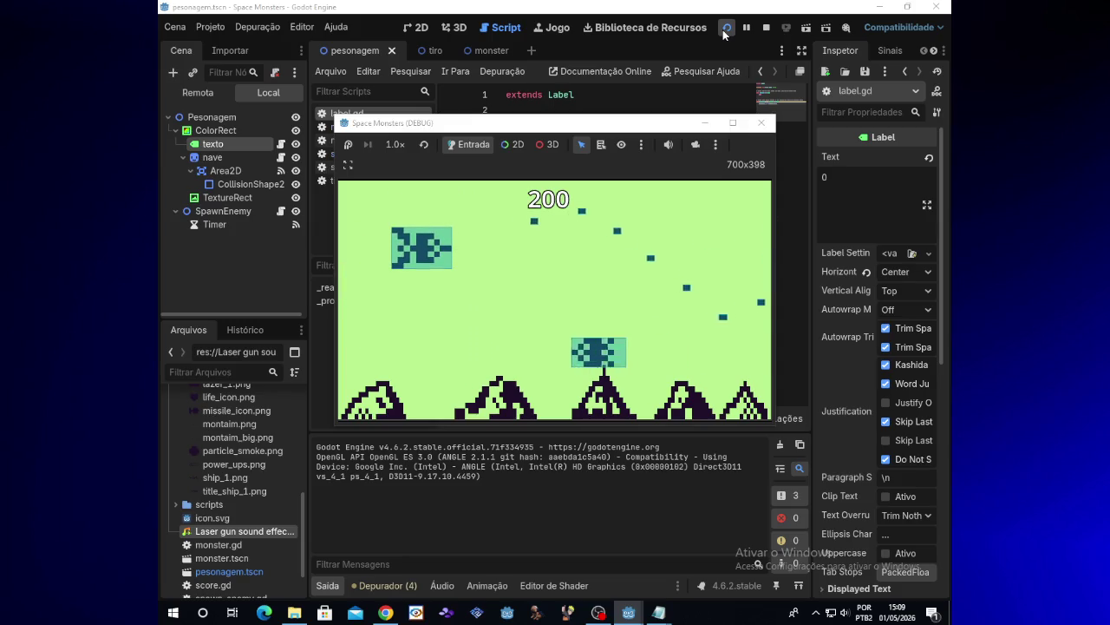
left_click(761, 122)
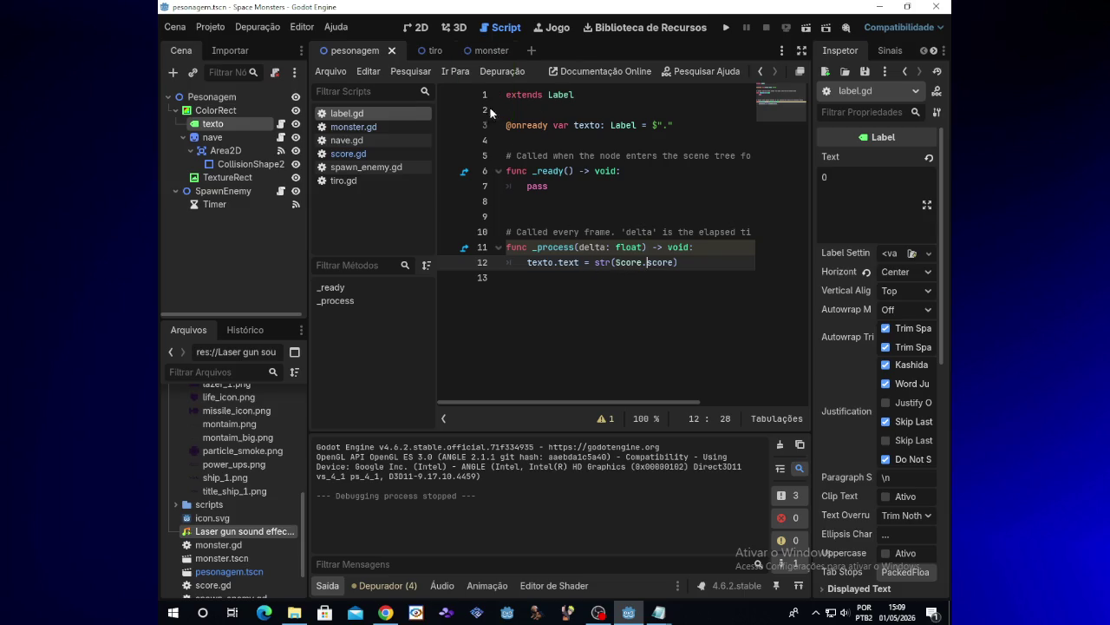
Switch to the monster scene and clear the node selection in the Scene dock.
left_click(601, 613)
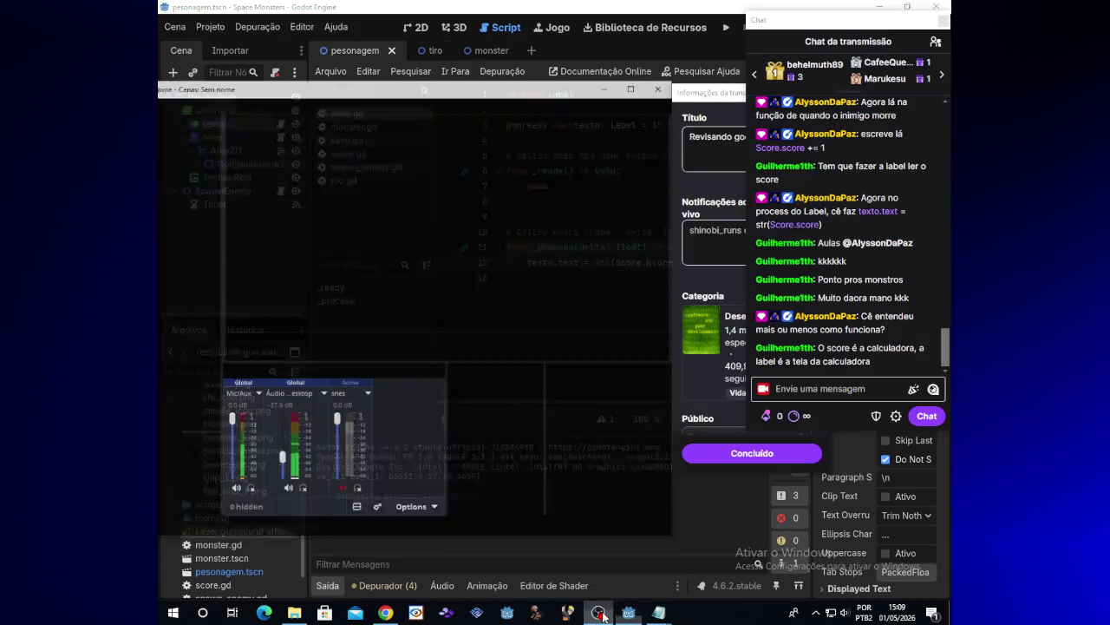
left_click(600, 613)
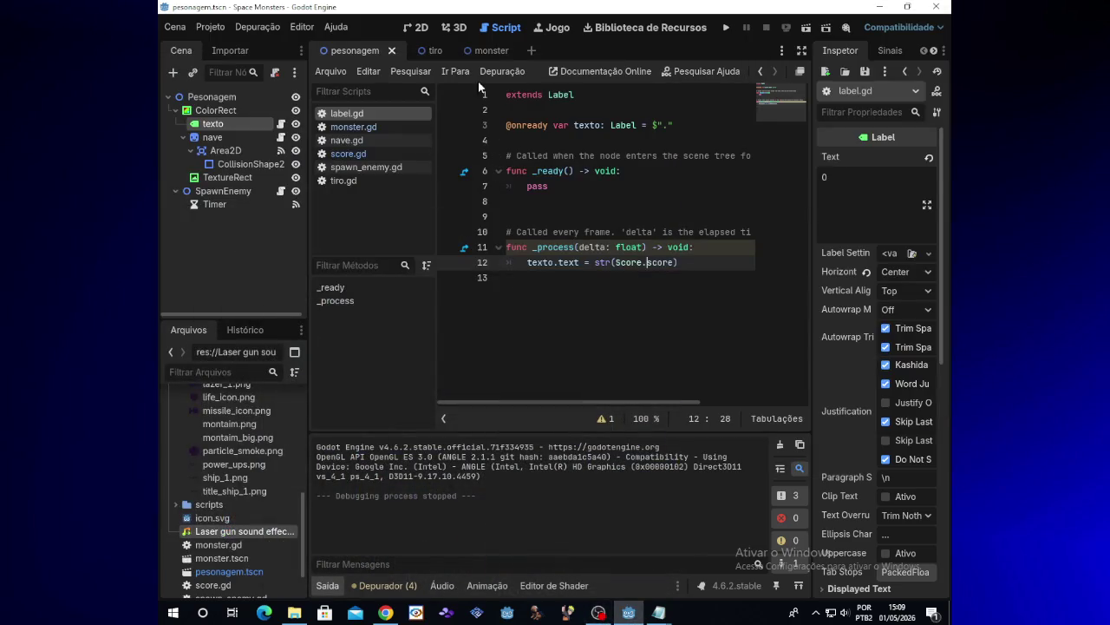
left_click(485, 52)
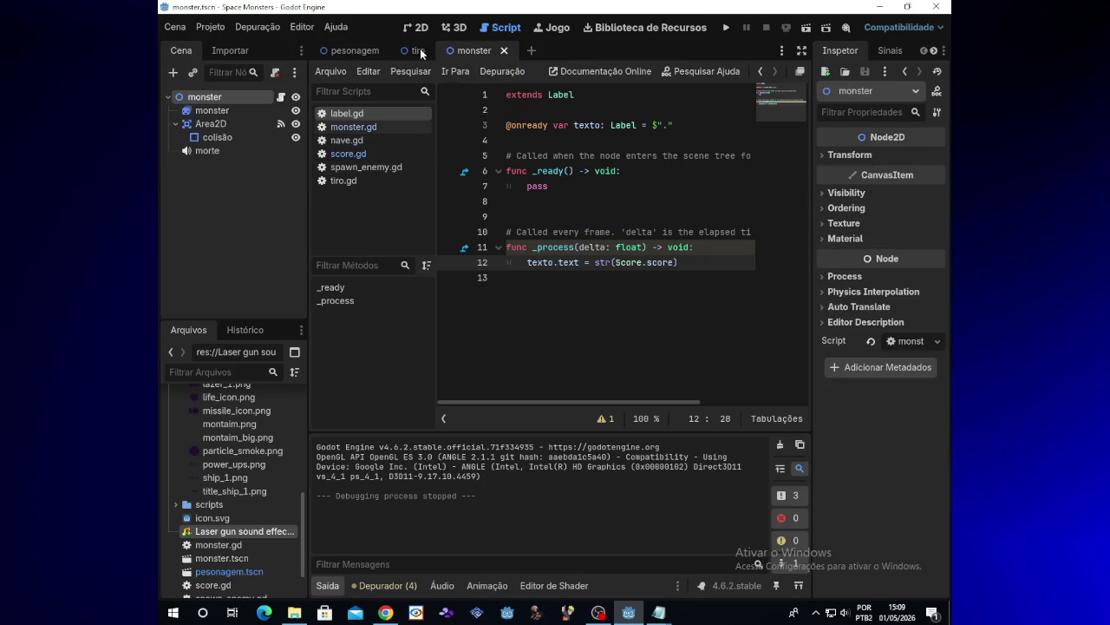
left_click(190, 183)
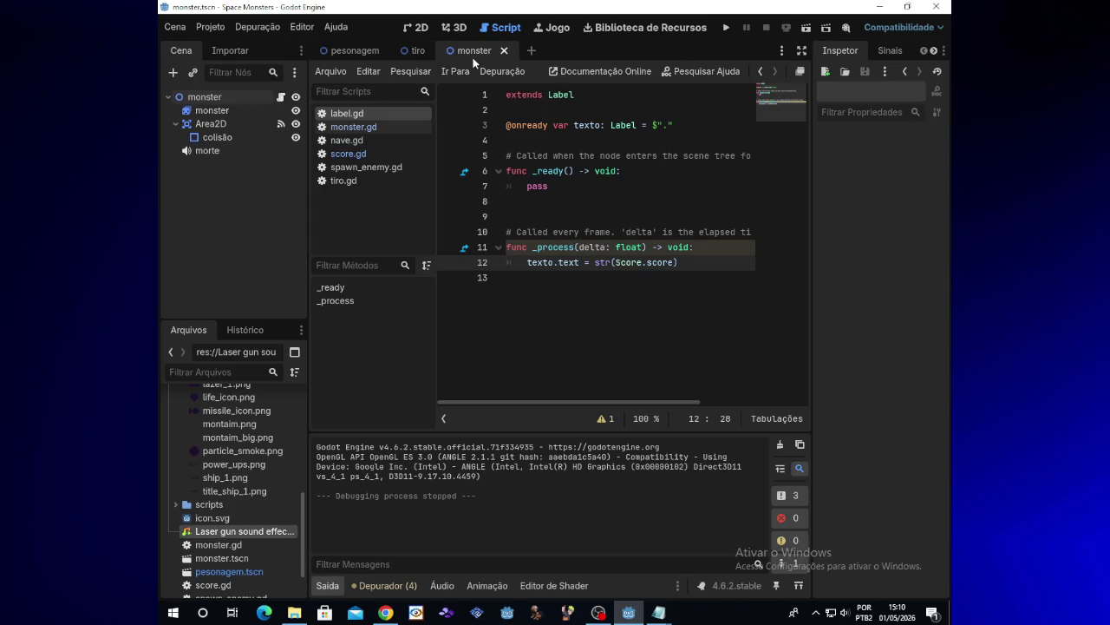
Select the morte node and assign the Super Mario Bros sound file as its Stream.
left_click(257, 151)
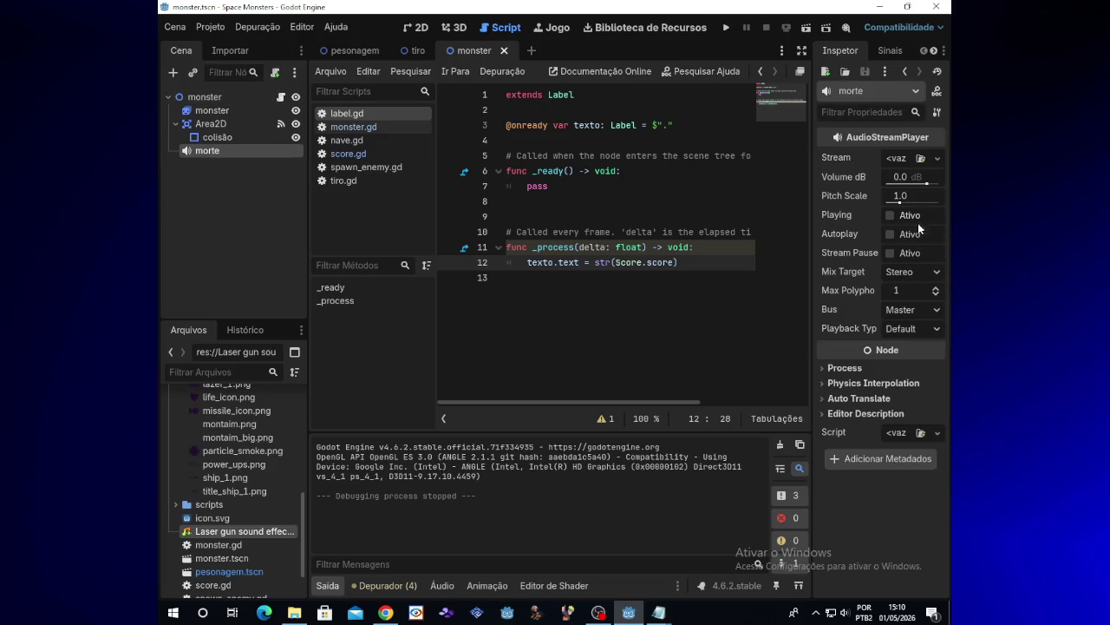
scroll(228, 564, "down", 3)
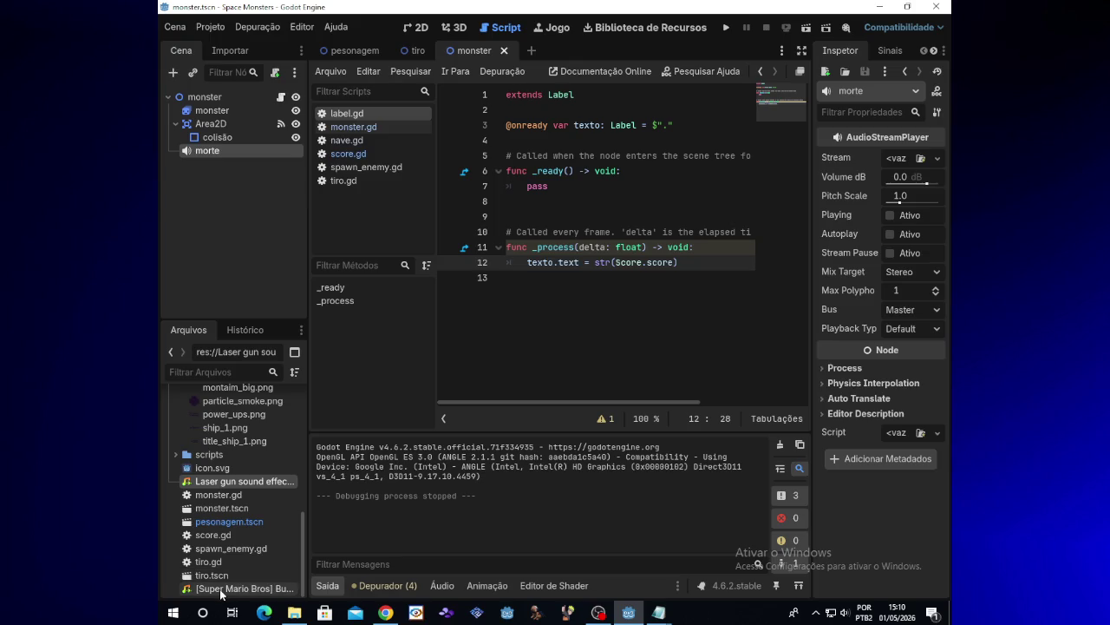
mouse_move(221, 588)
left_mouse_down()
mouse_move(729, 276)
mouse_move(882, 152)
left_mouse_up()
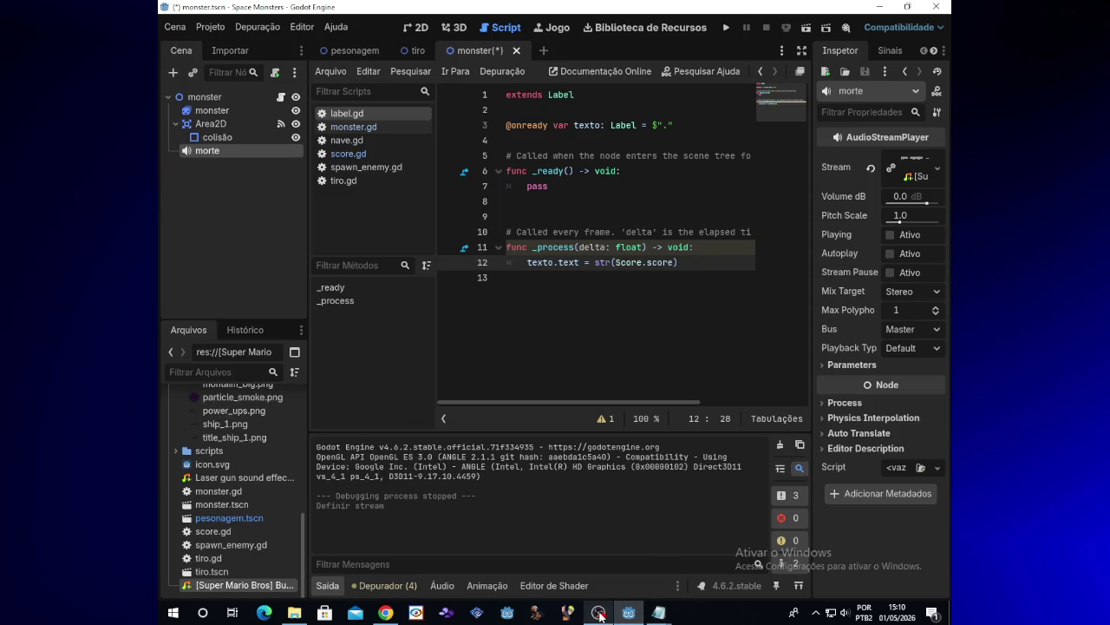
mouse_move(386, 615)
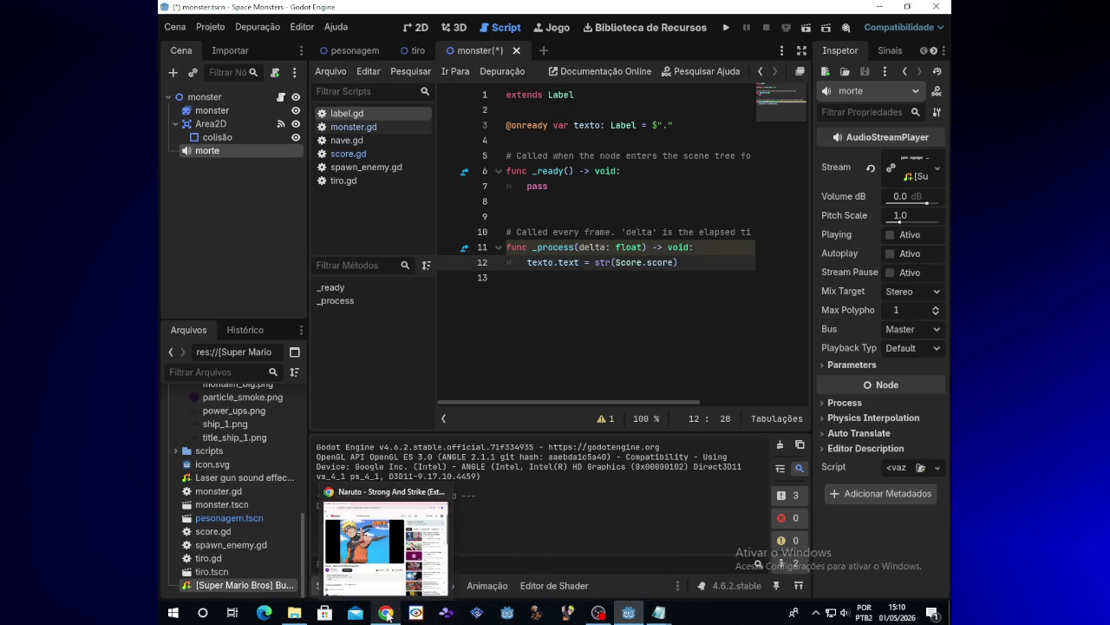
left_click(600, 613)
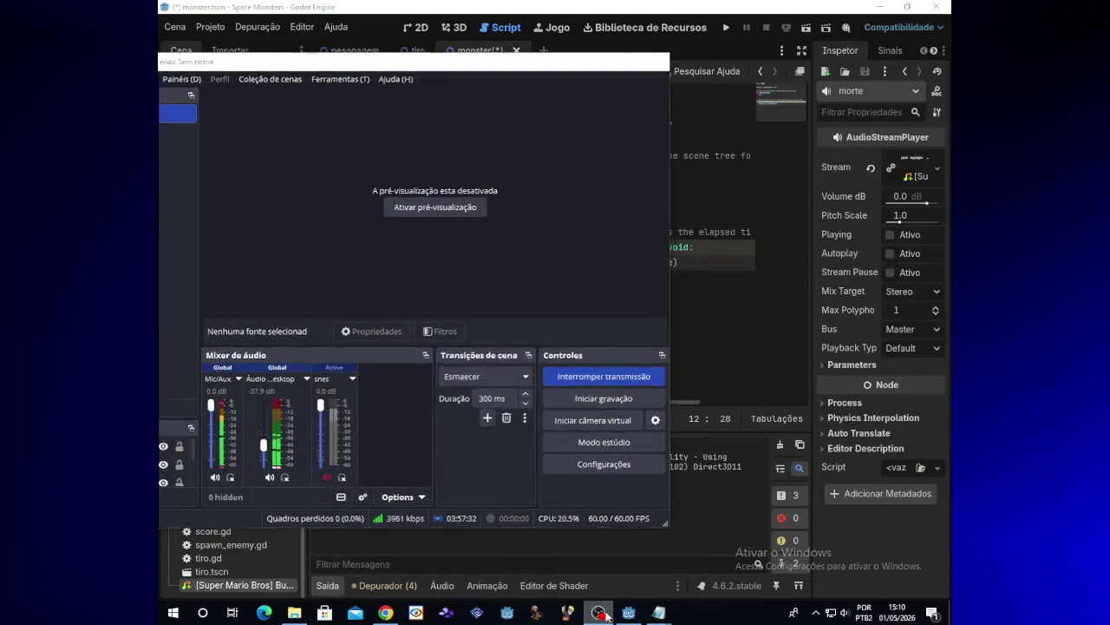
left_click(601, 614)
left_click(601, 613)
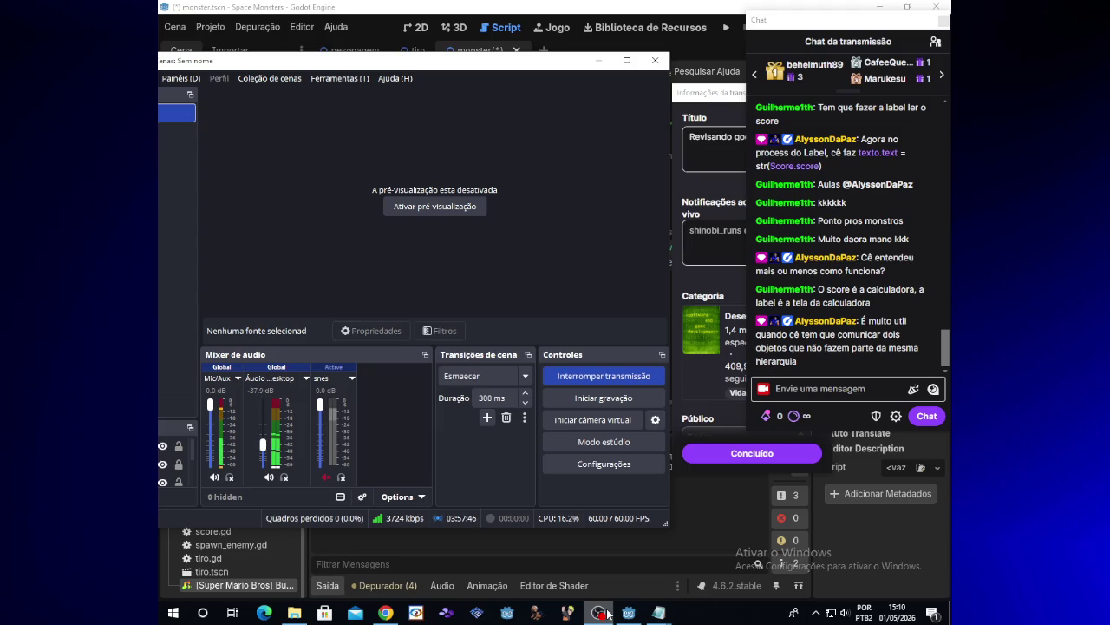
left_click(607, 612)
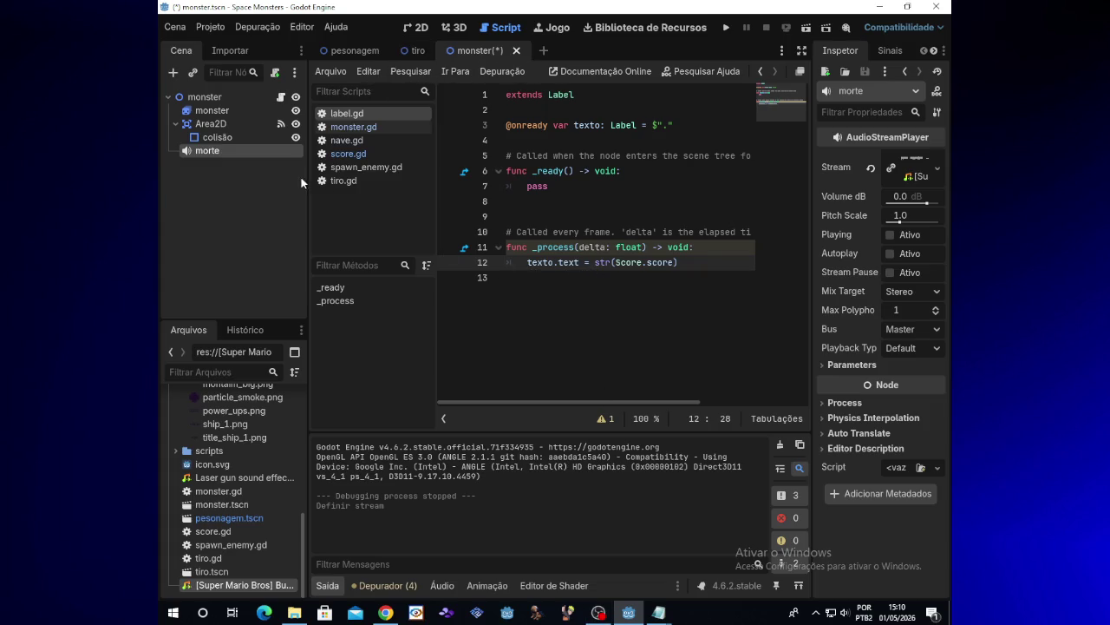
Inspect line 24 of monster.gd, Score.score += 100, then return to the pesonagem scene.
left_click(351, 130)
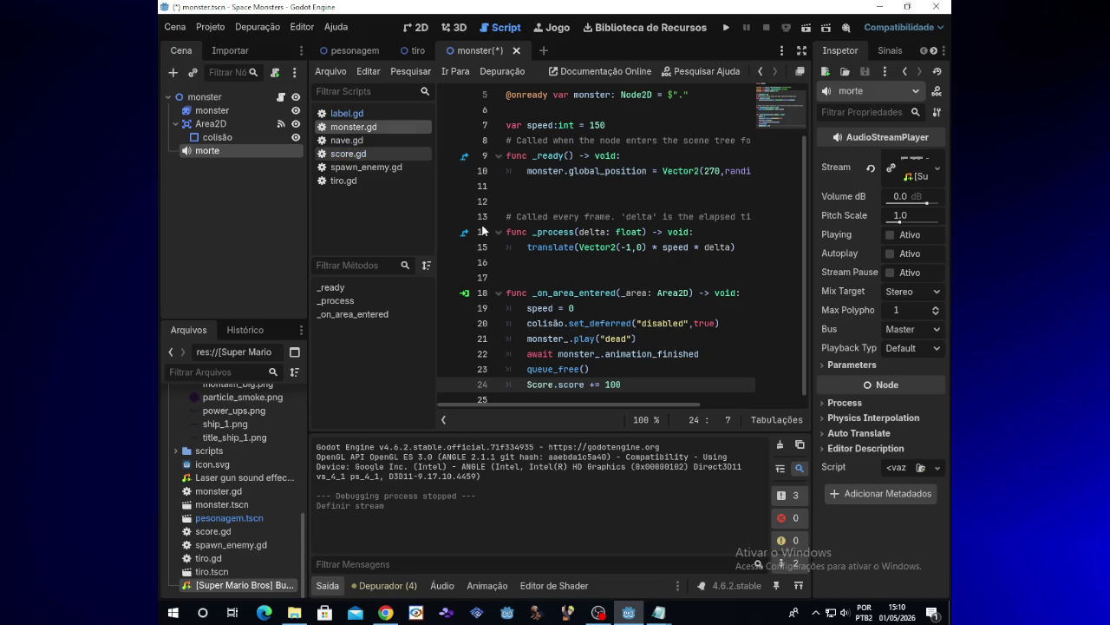
scroll(800, 298, "down", 1)
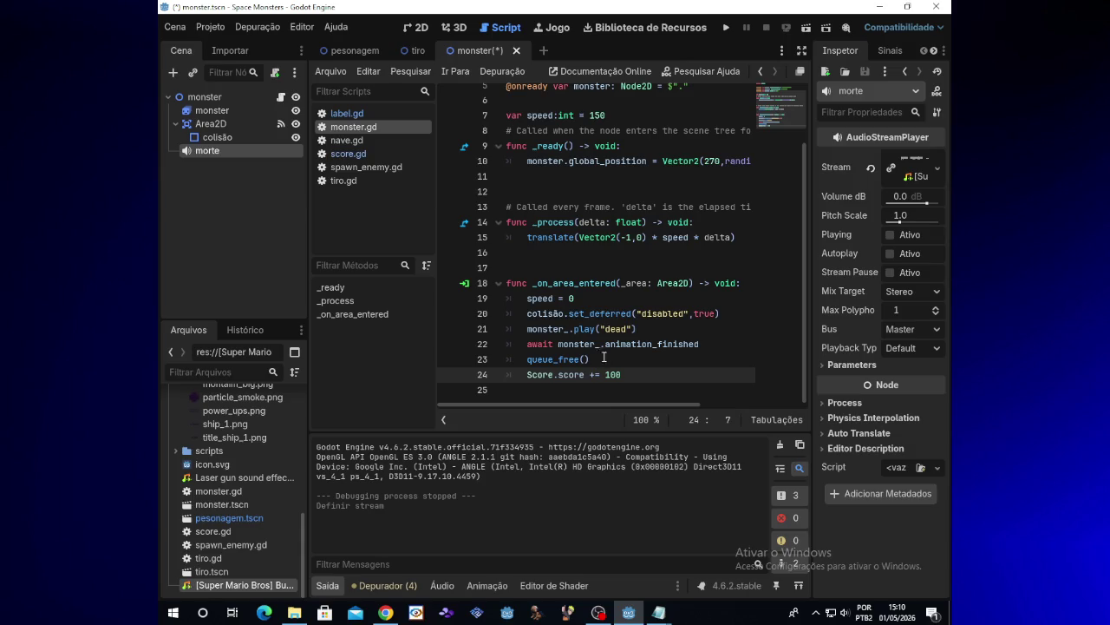
left_click_drag(527, 374, 625, 375)
left_click(543, 374)
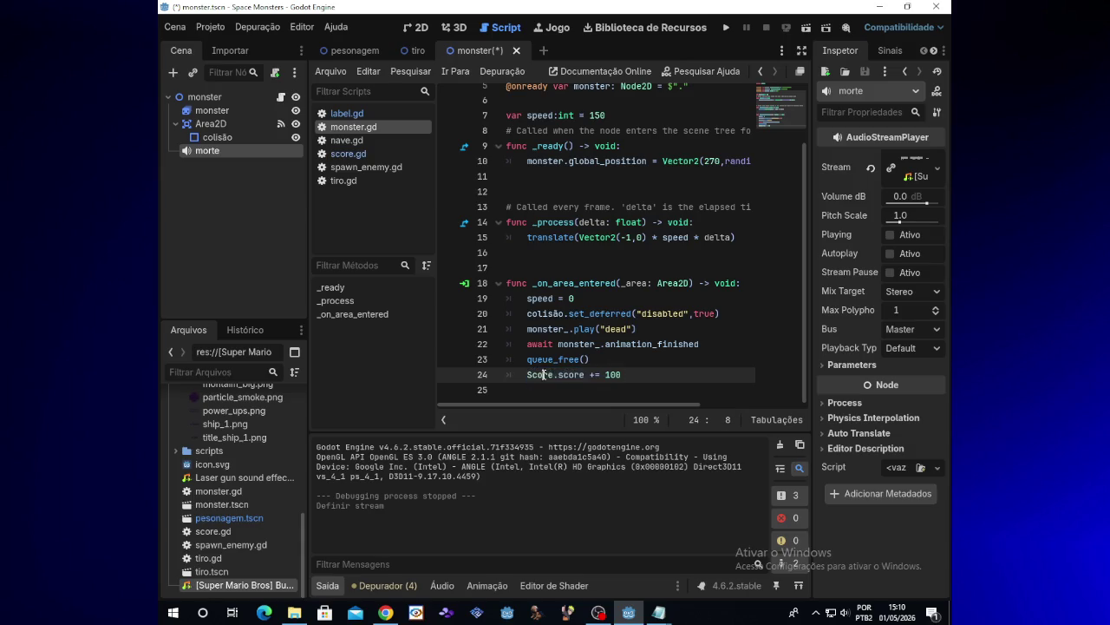
left_click(601, 374)
left_click(619, 374)
mouse_move(579, 373)
left_click_drag(555, 376, 584, 376)
left_click(574, 374)
left_click_drag(554, 374, 586, 375)
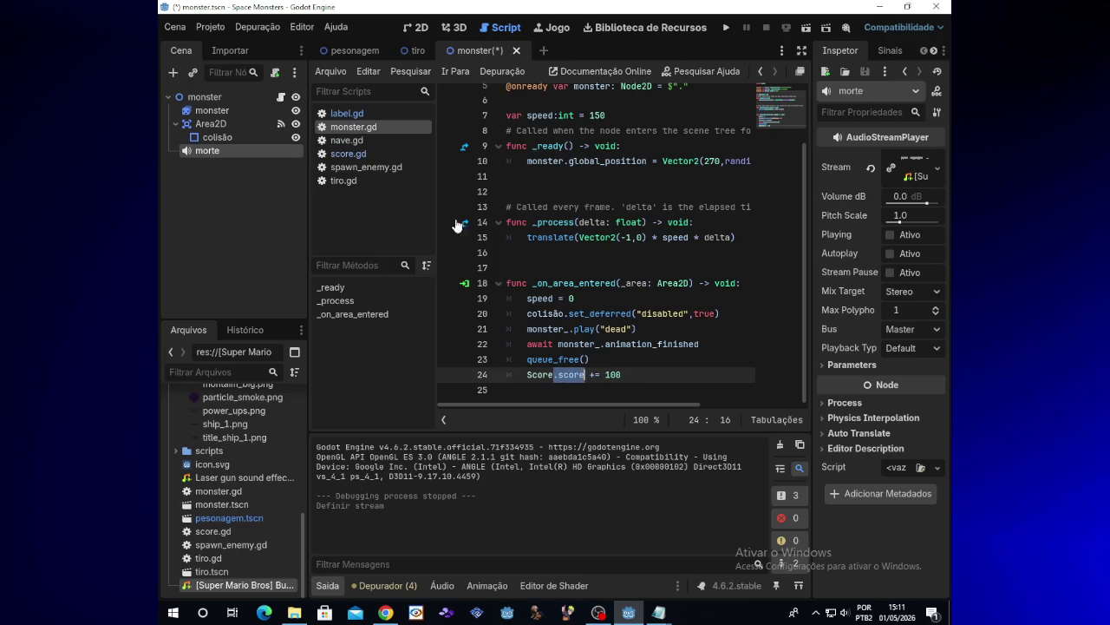
left_click(354, 50)
Check the score:int = 0 declaration on line 3 of score.gd.
left_click(280, 127)
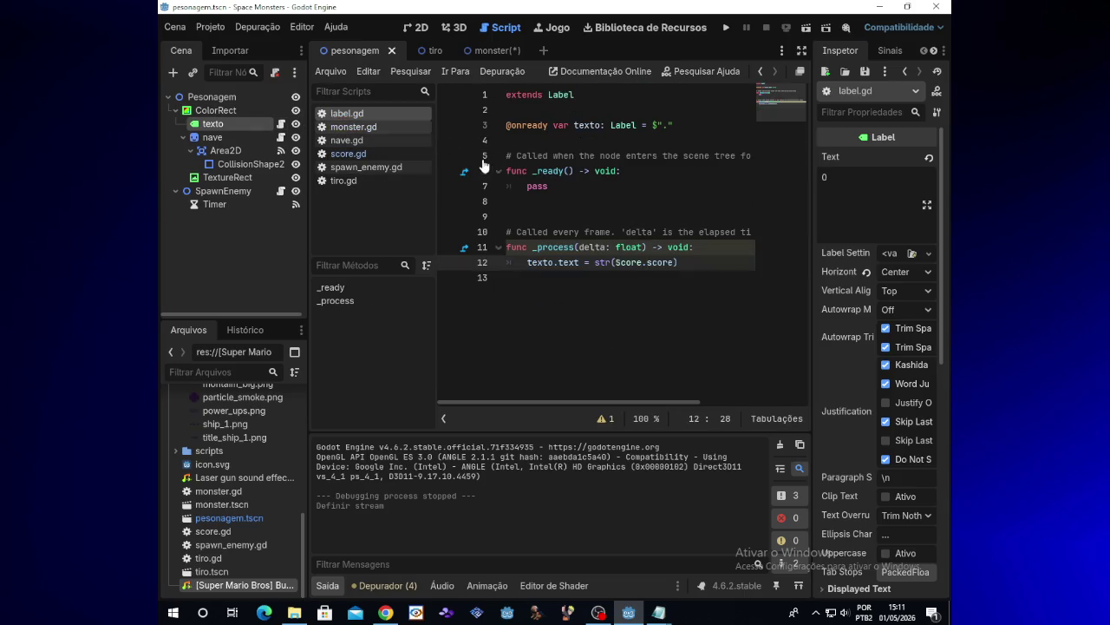
left_click(361, 154)
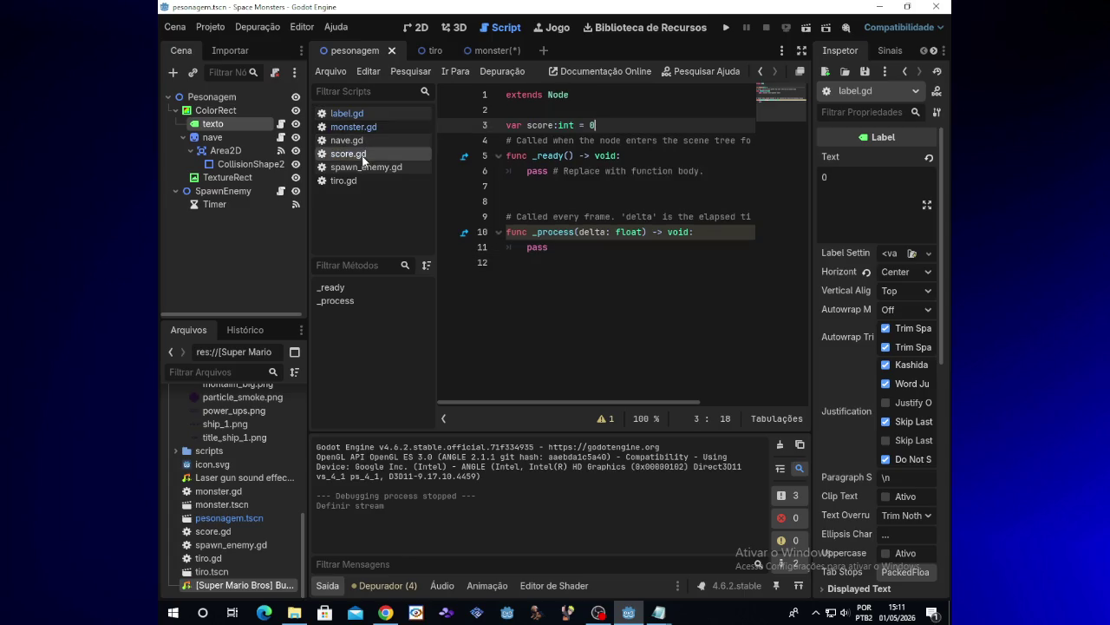
left_click_drag(527, 126, 599, 125)
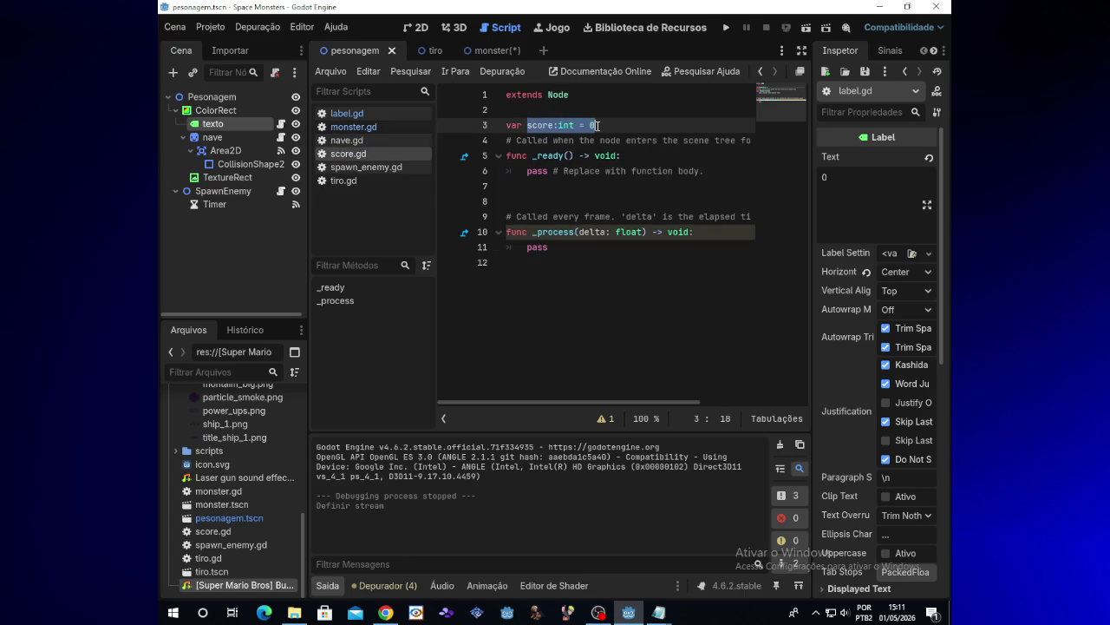
left_click(558, 126)
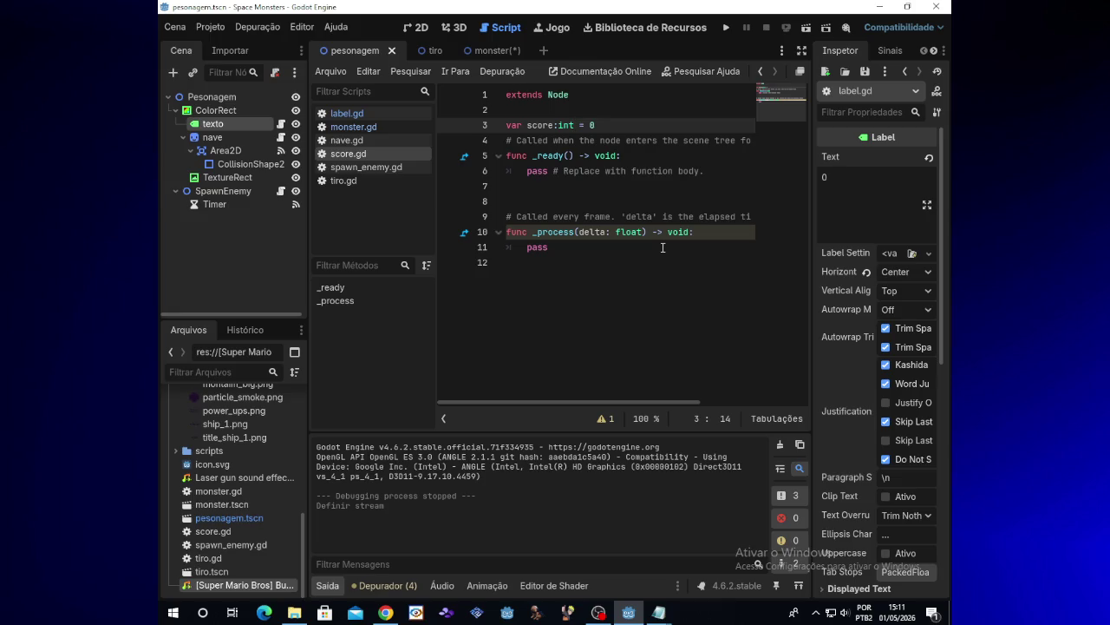
mouse_move(598, 613)
left_click(600, 126)
In label.gd line 12, capitalise score to Score so it reads str(Score.score).
left_click(281, 125)
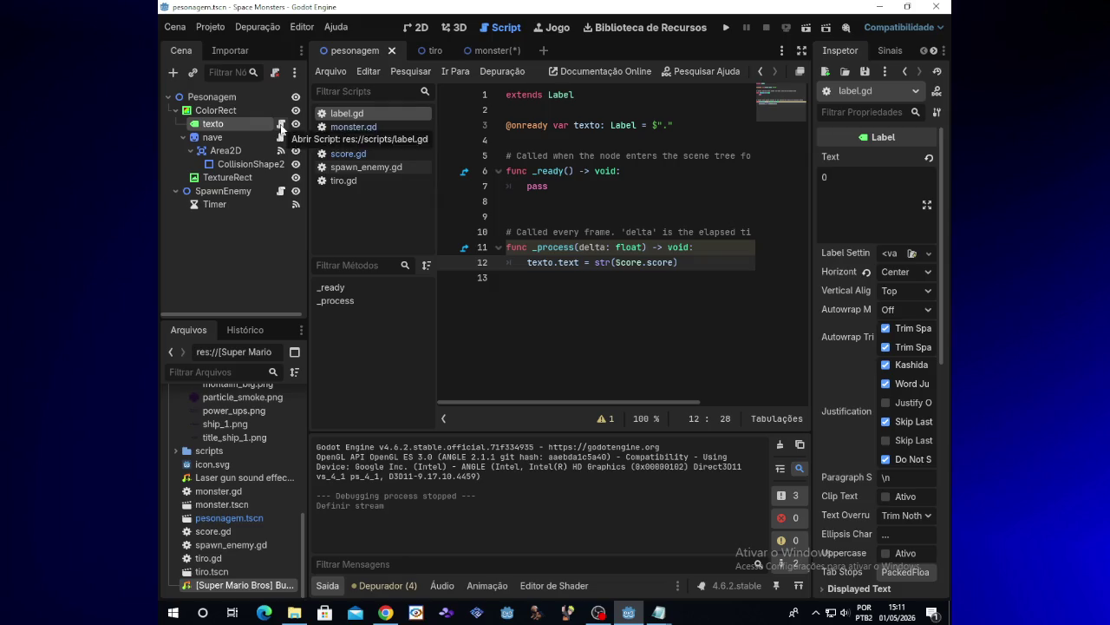
left_click(675, 262)
mouse_move(675, 262)
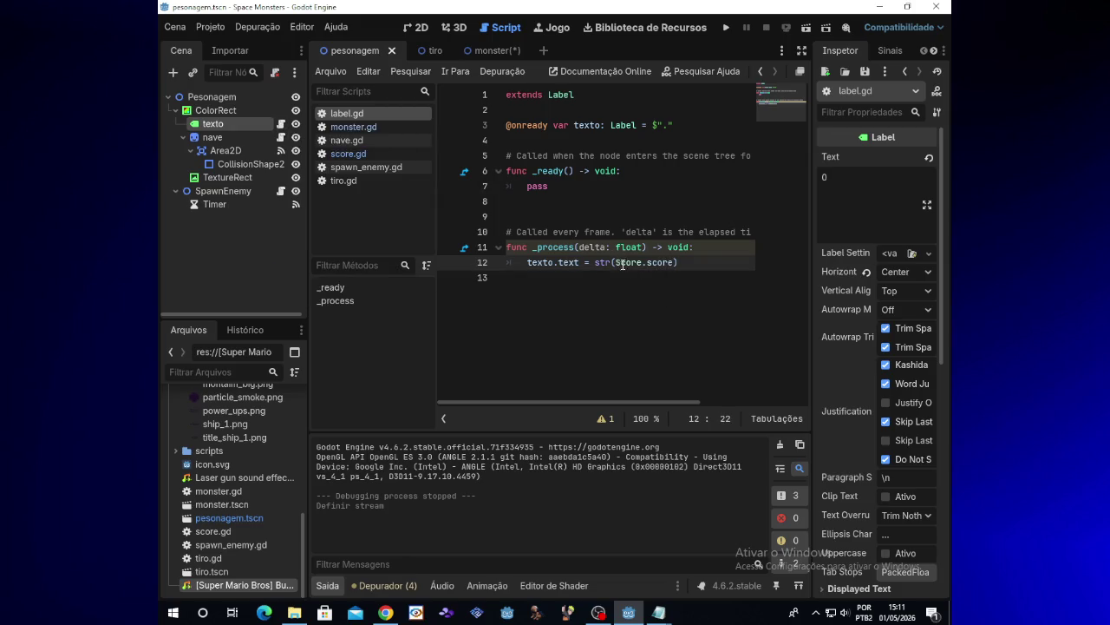
key("Delete")
type("S")
key("Delete")
type("S")
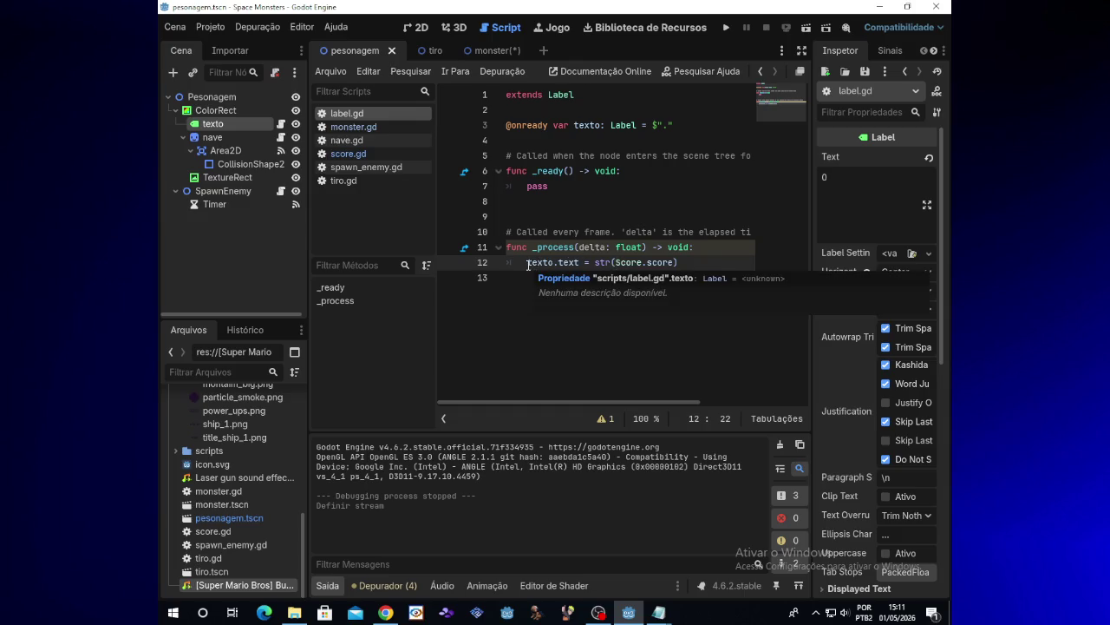
double_click(675, 262)
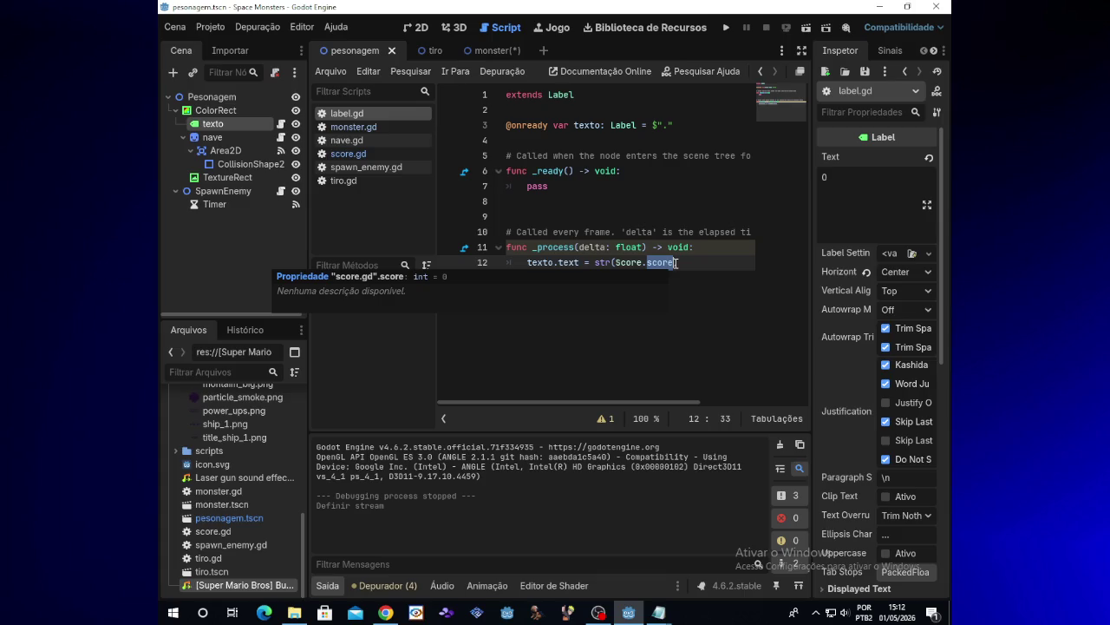
left_click(615, 262)
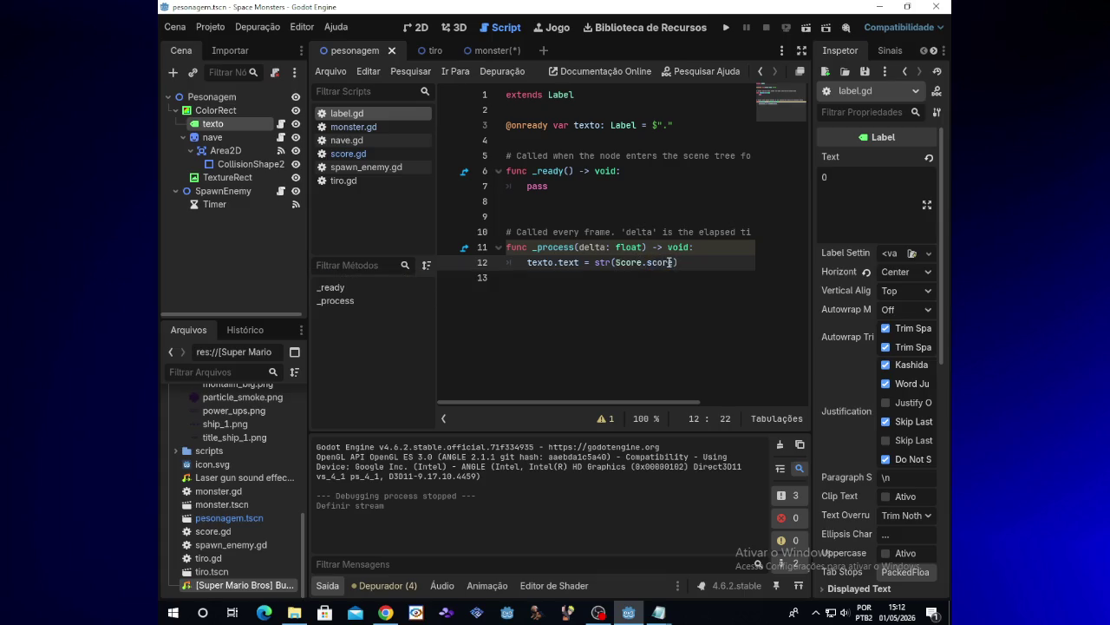
left_click_drag(615, 262, 675, 262)
left_click(675, 262)
Review the texto.text = str(Score.score) assignment on line 12 of label.gd.
mouse_move(537, 267)
left_click_drag(527, 262, 580, 266)
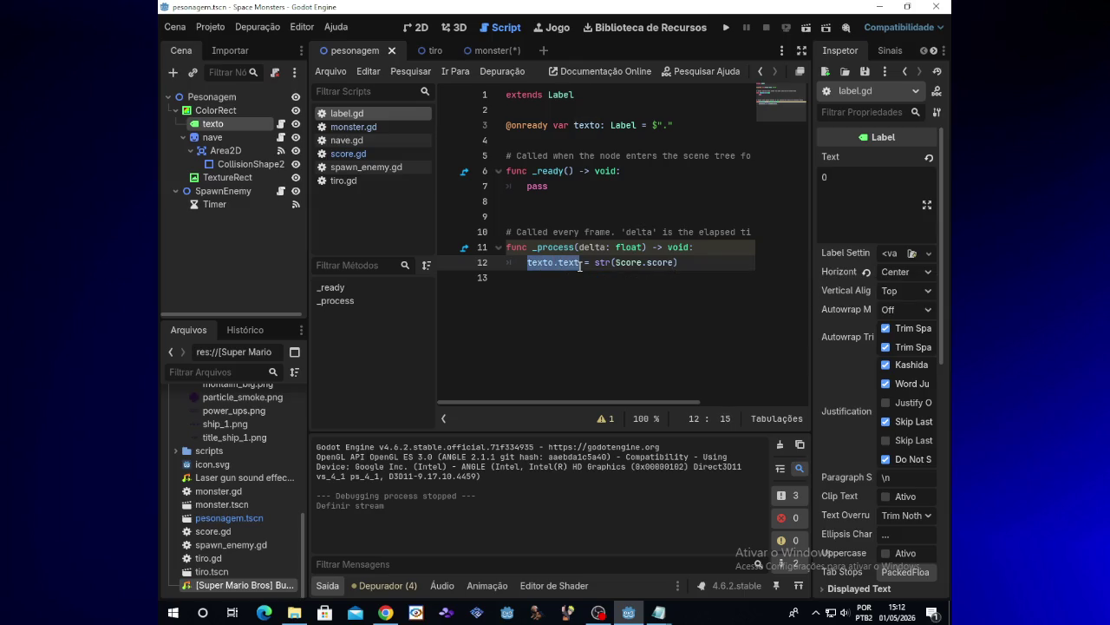
left_click(604, 264)
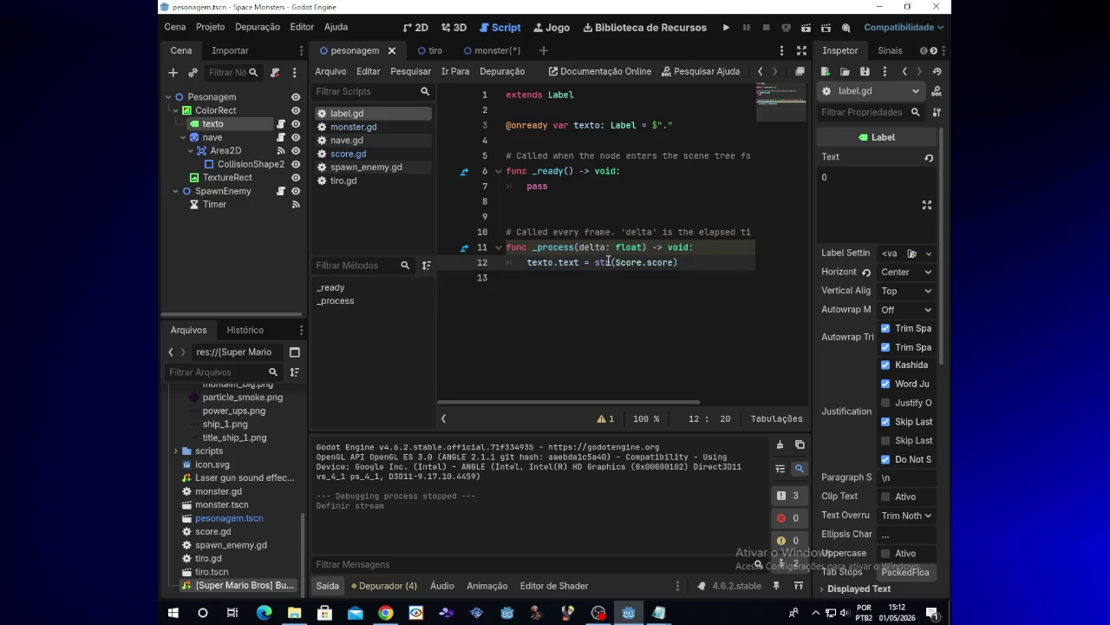
mouse_move(607, 262)
left_click(603, 615)
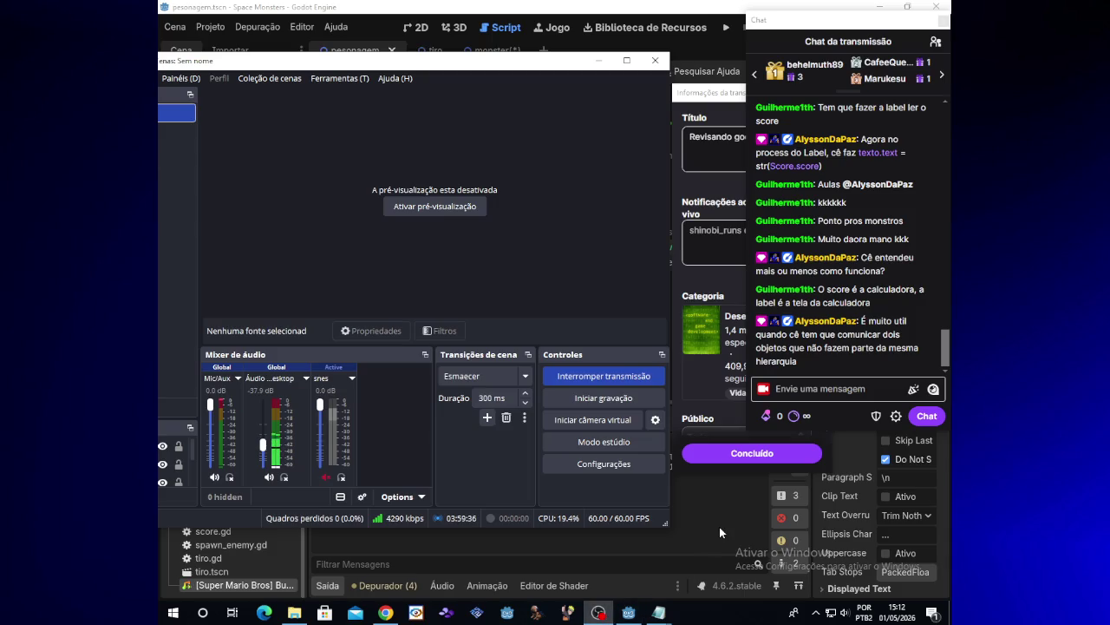
left_click(629, 612)
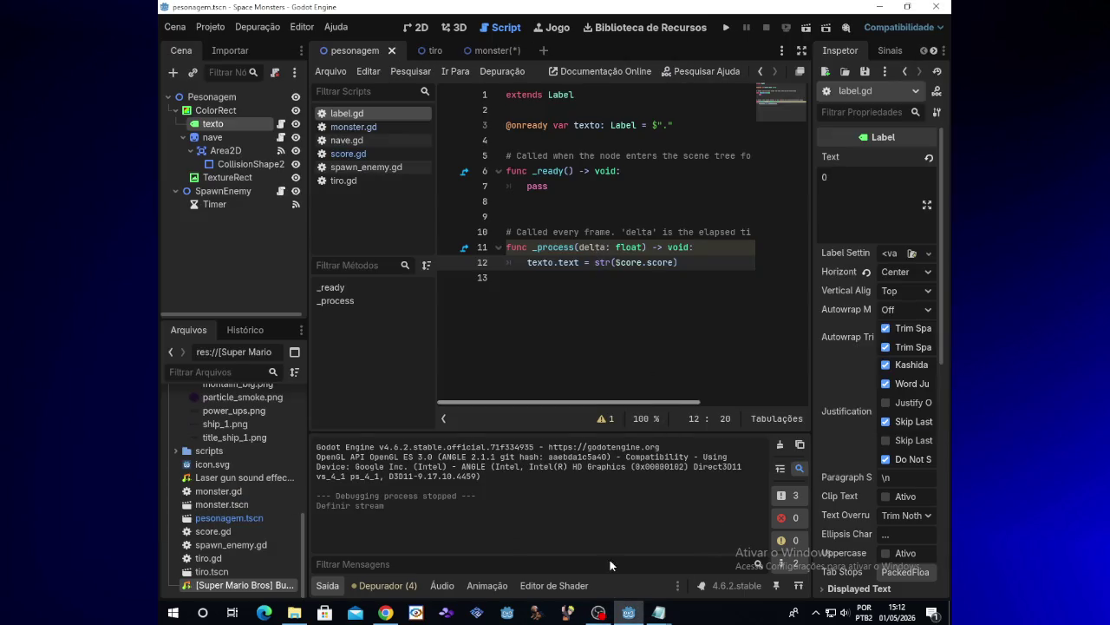
left_click(602, 613)
left_click(609, 612)
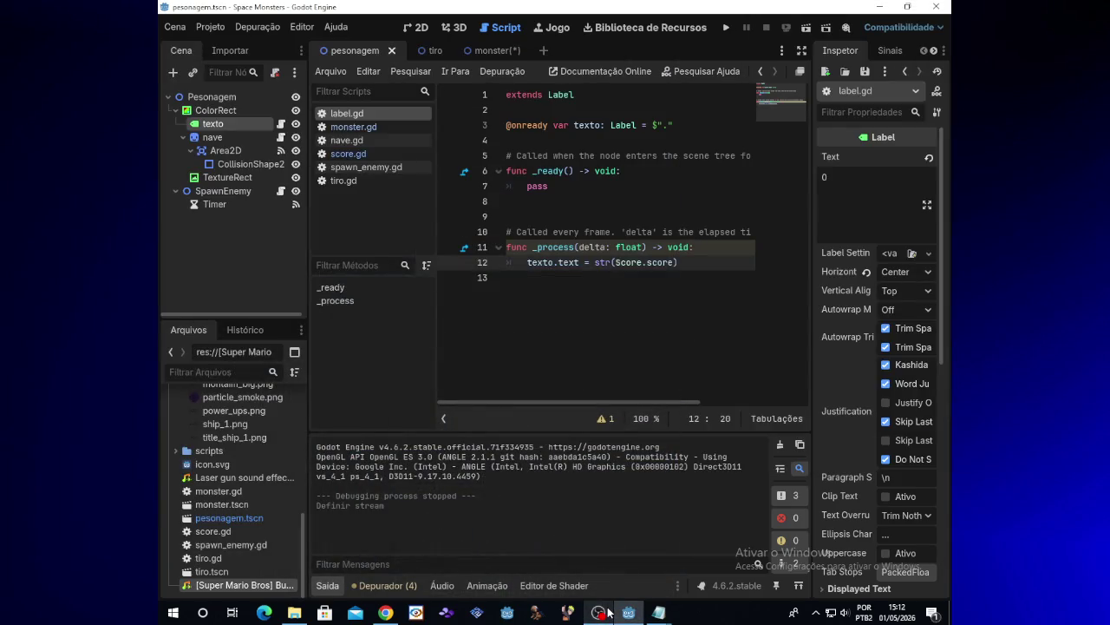
Inspect Score.score on label.gd line 12, undoing an accidental text move.
left_click(502, 58)
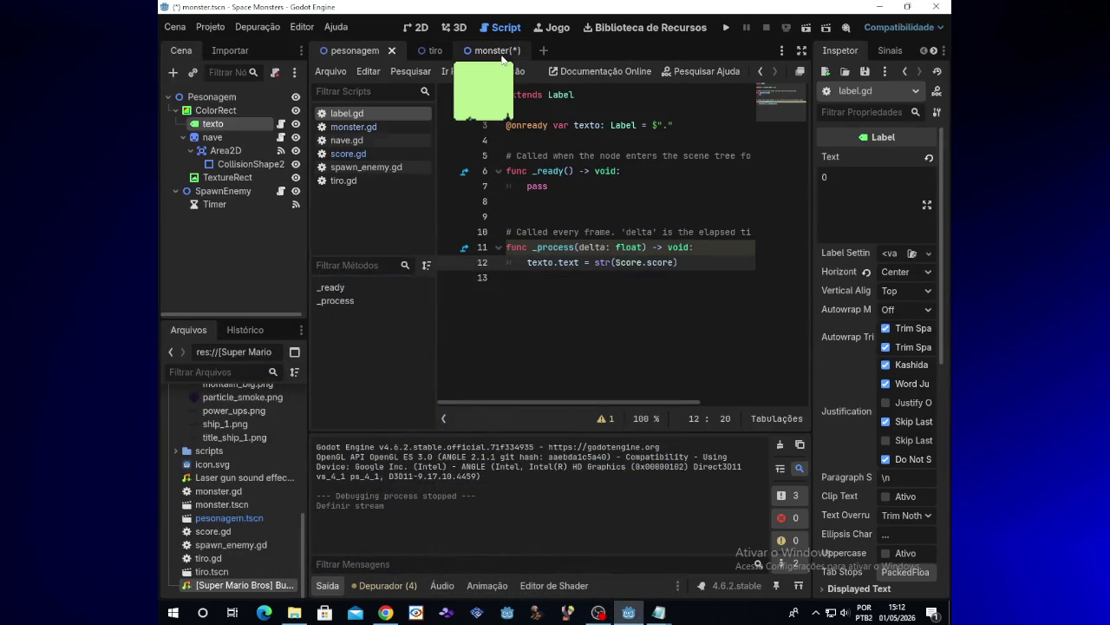
double_click(628, 262)
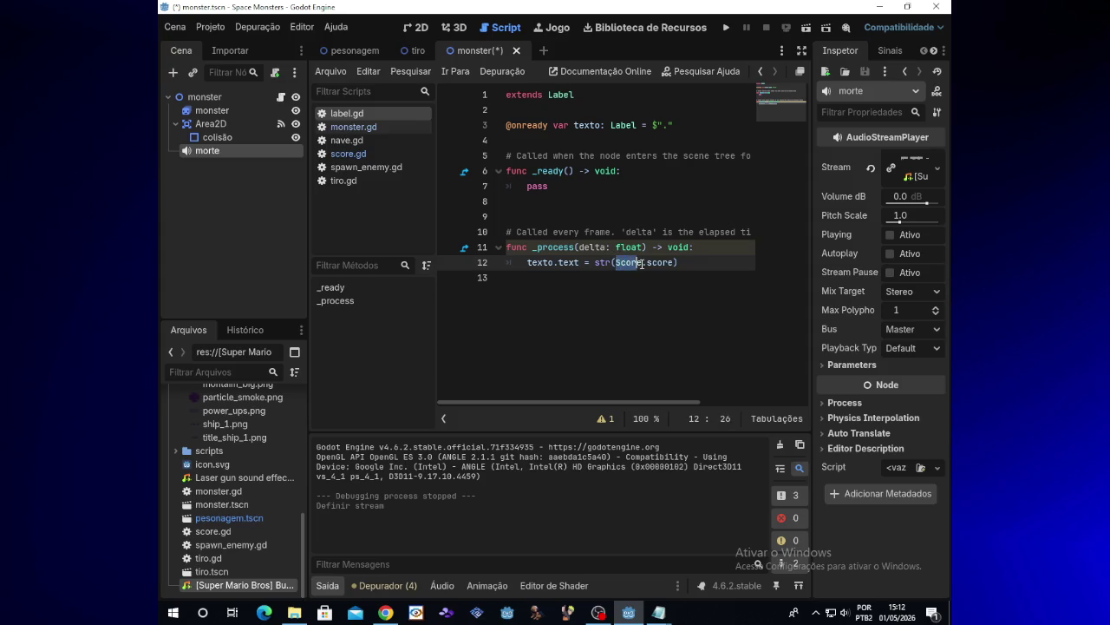
left_click_drag(647, 262, 674, 263)
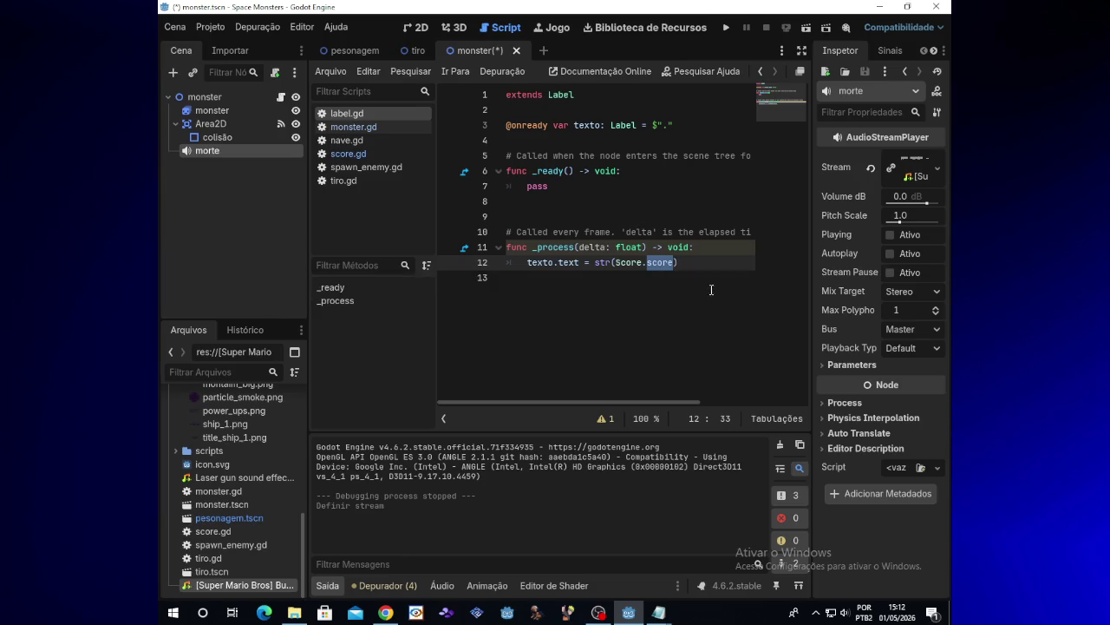
left_click_drag(614, 262, 663, 266)
key("ctrl+z")
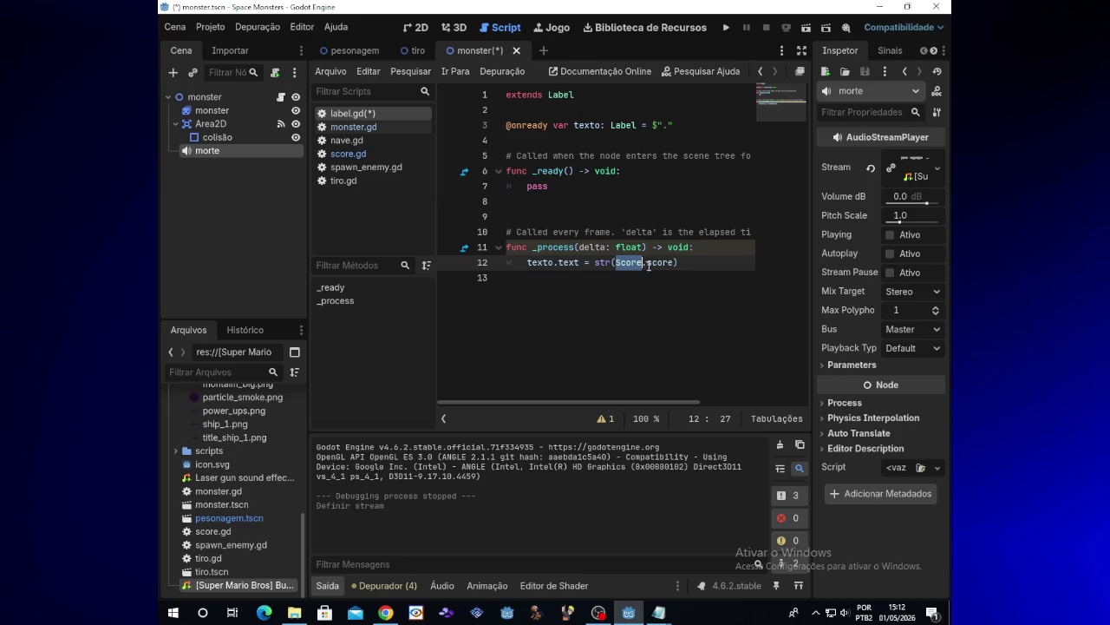
left_click(655, 265)
left_click(599, 612)
left_click(598, 613)
double_click(618, 262)
left_click_drag(647, 261, 674, 262)
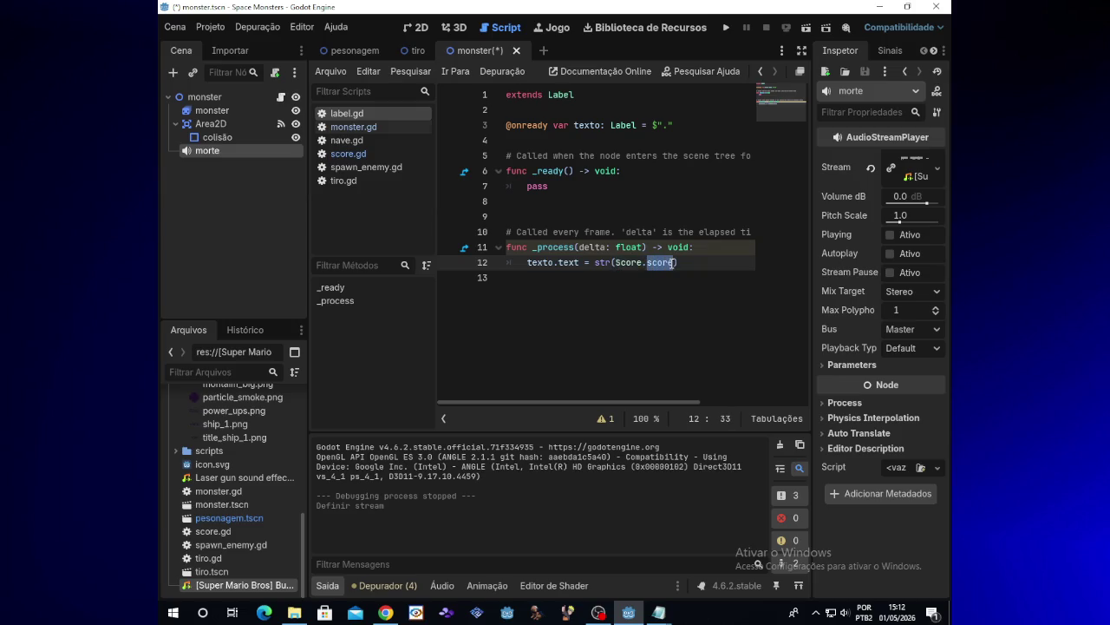
Open monster.gd and check that line 24 adds 100 to Score.score.
left_click(379, 130)
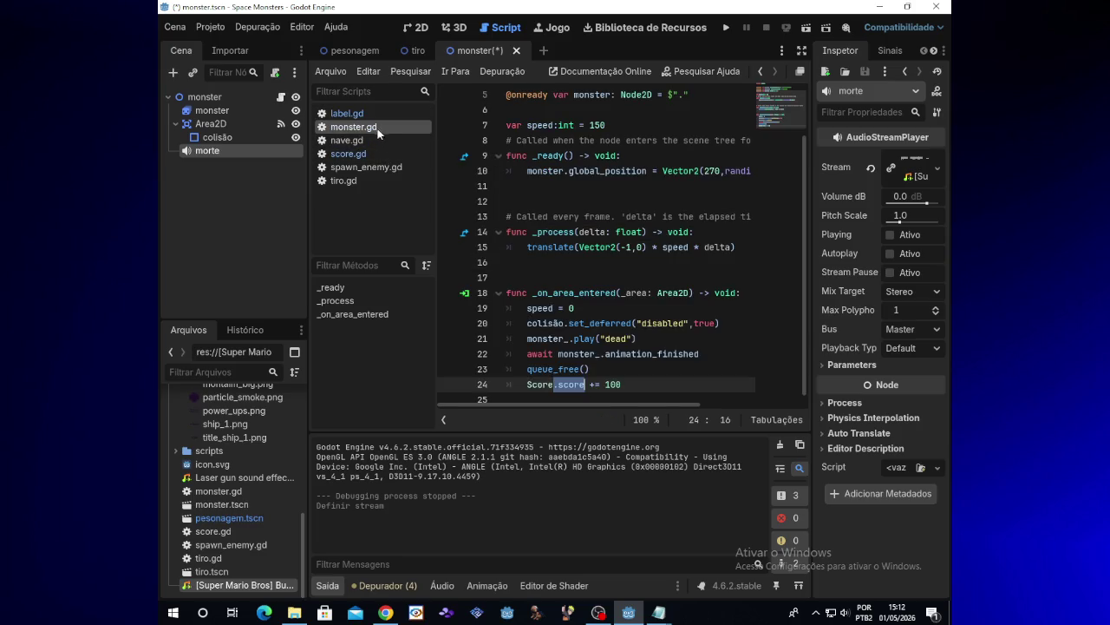
left_click(594, 385)
mouse_move(393, 54)
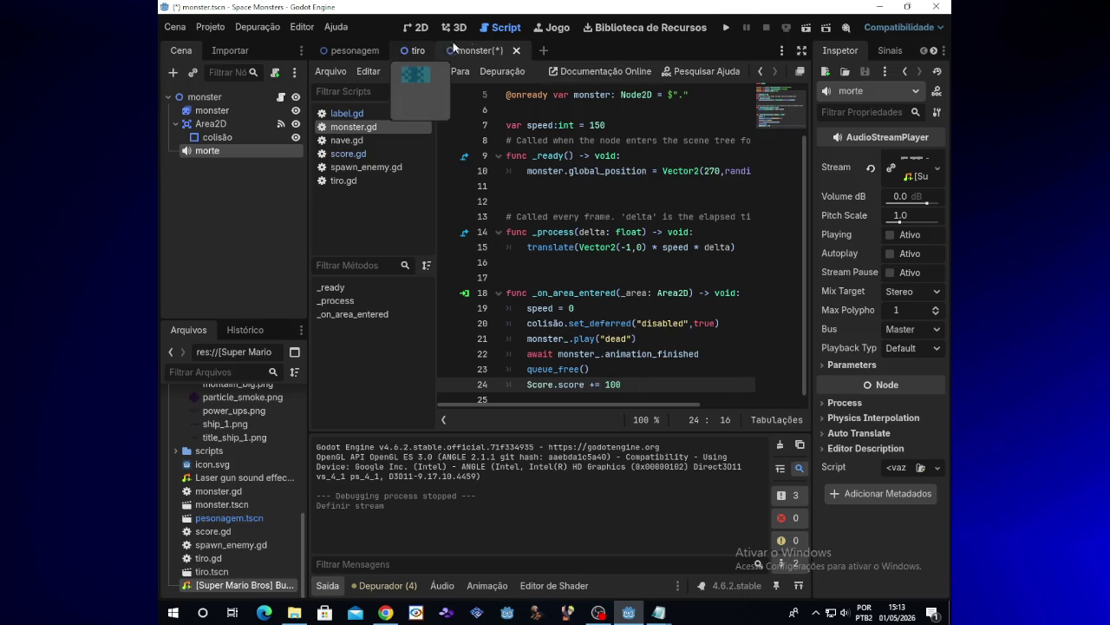
left_click(607, 616)
left_click(610, 617)
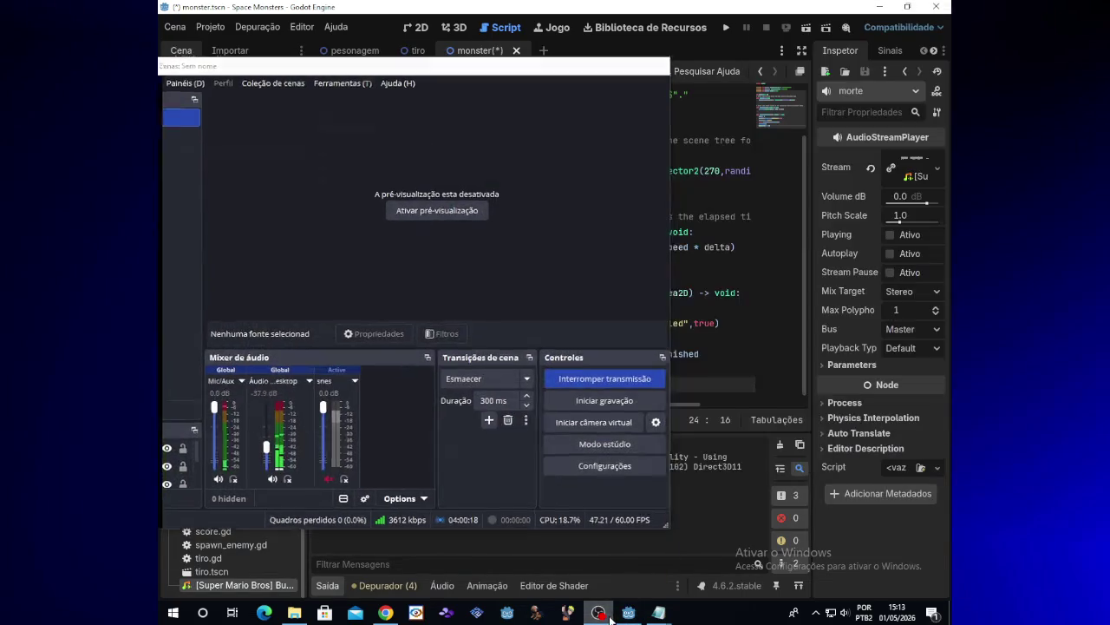
Run the game, move and shoot monsters until the score reaches 800, then close it.
left_click(730, 32)
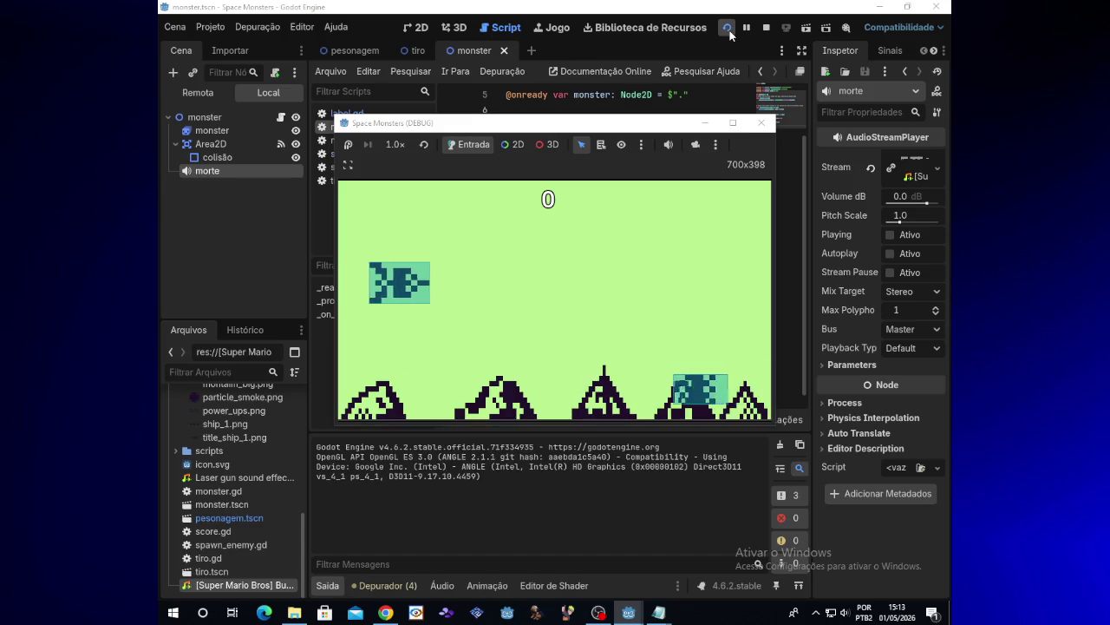
key("Up")
key("space")
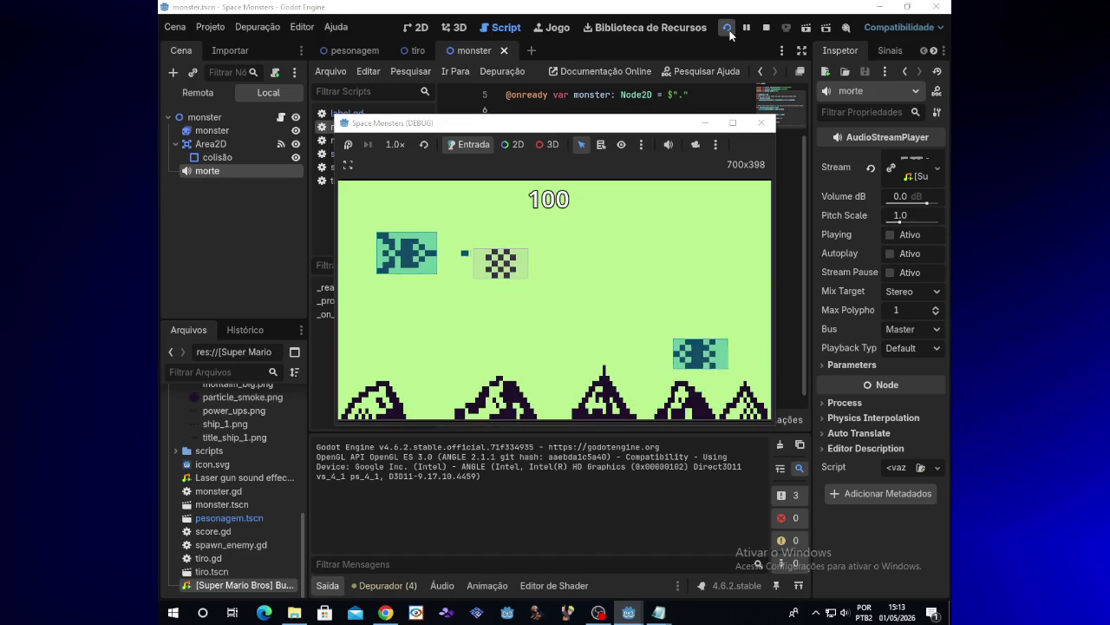
key("Down")
key("Up")
key("Right")
key("Up")
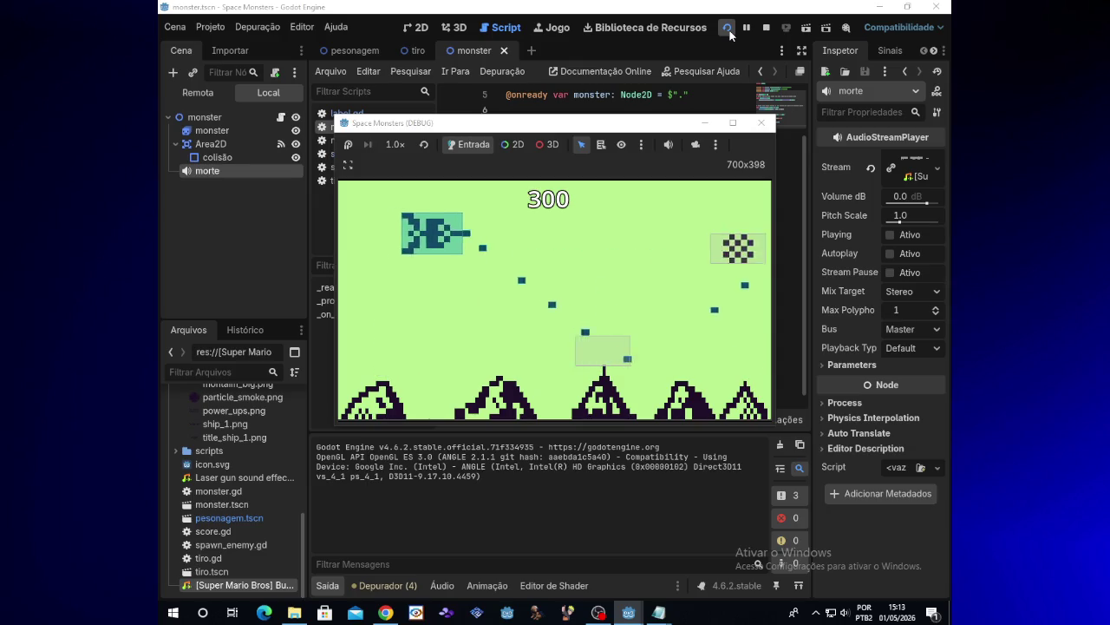
key("Up")
key("Down")
key("Down")
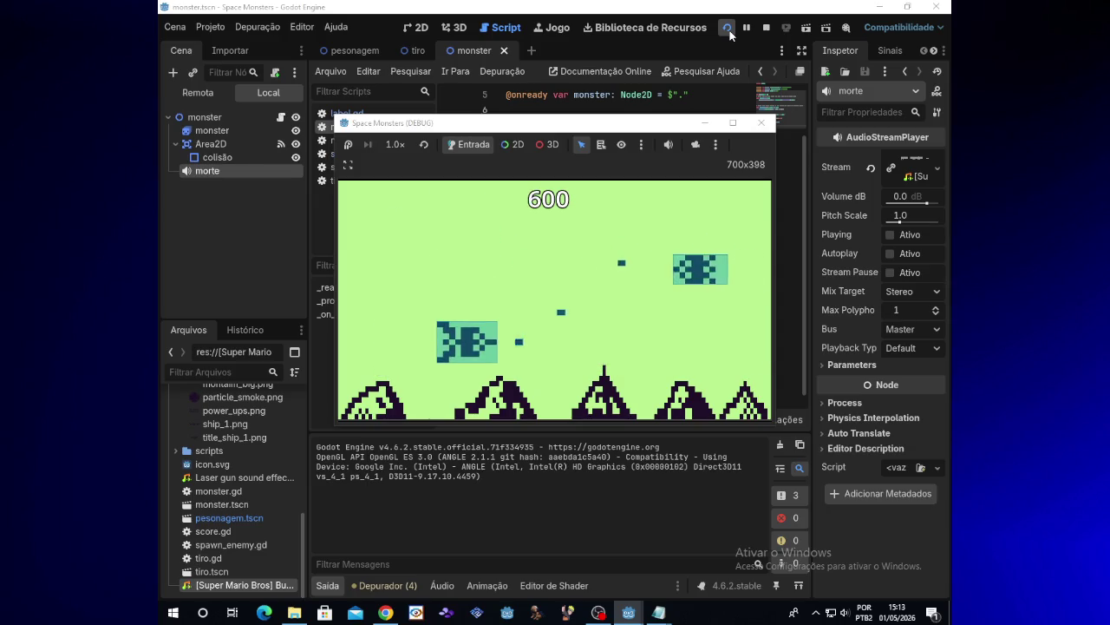
key("Up")
key("Left")
key("Down")
key("Down")
key("Left")
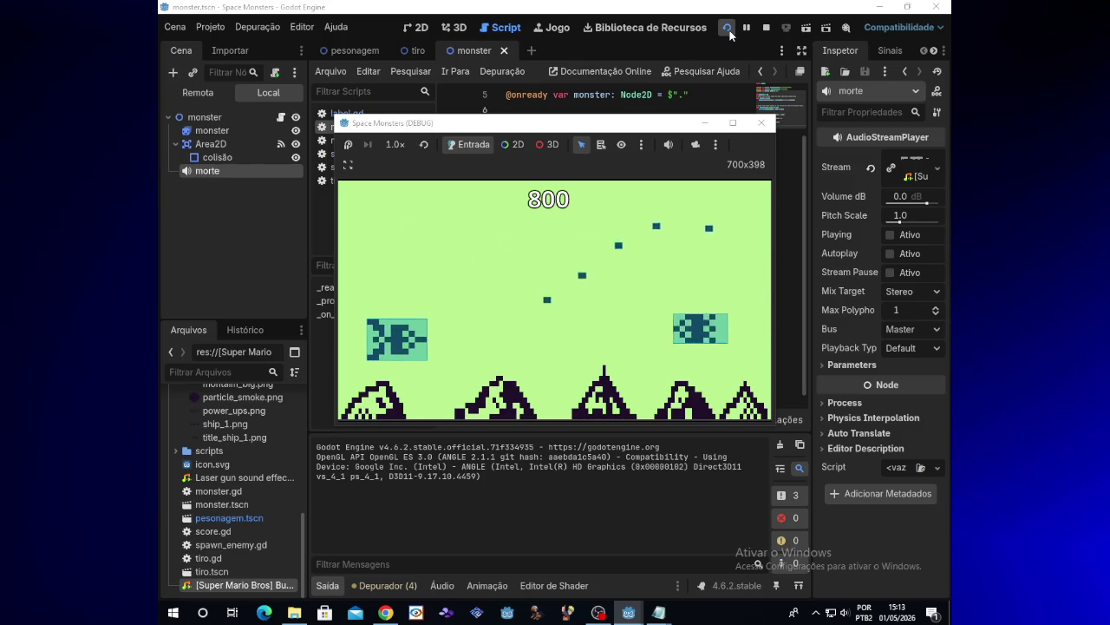
left_click(760, 126)
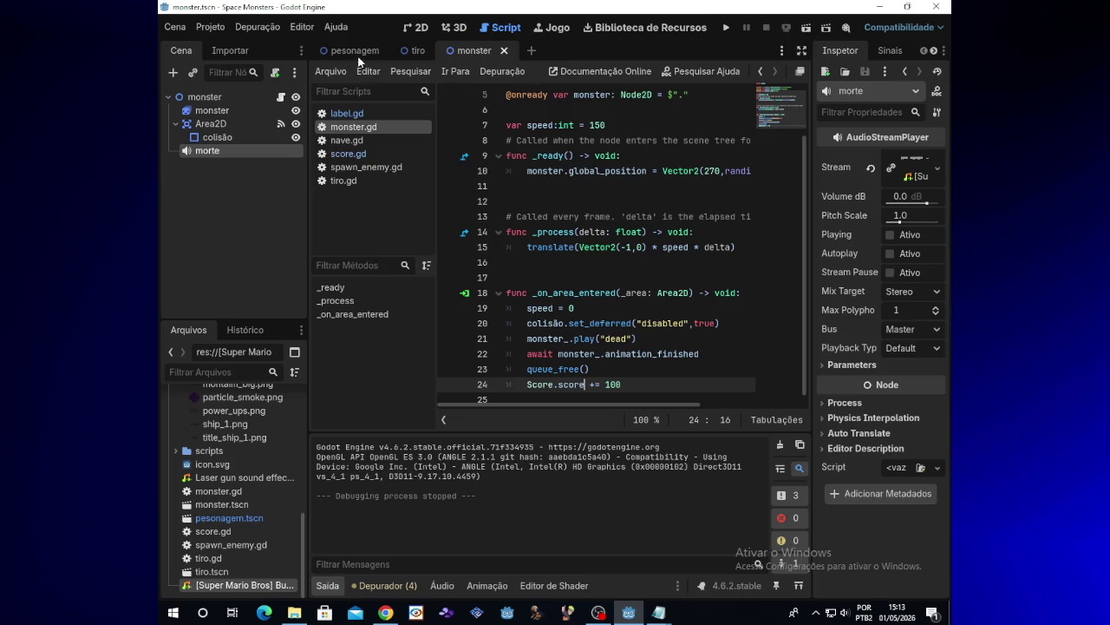
mouse_move(364, 59)
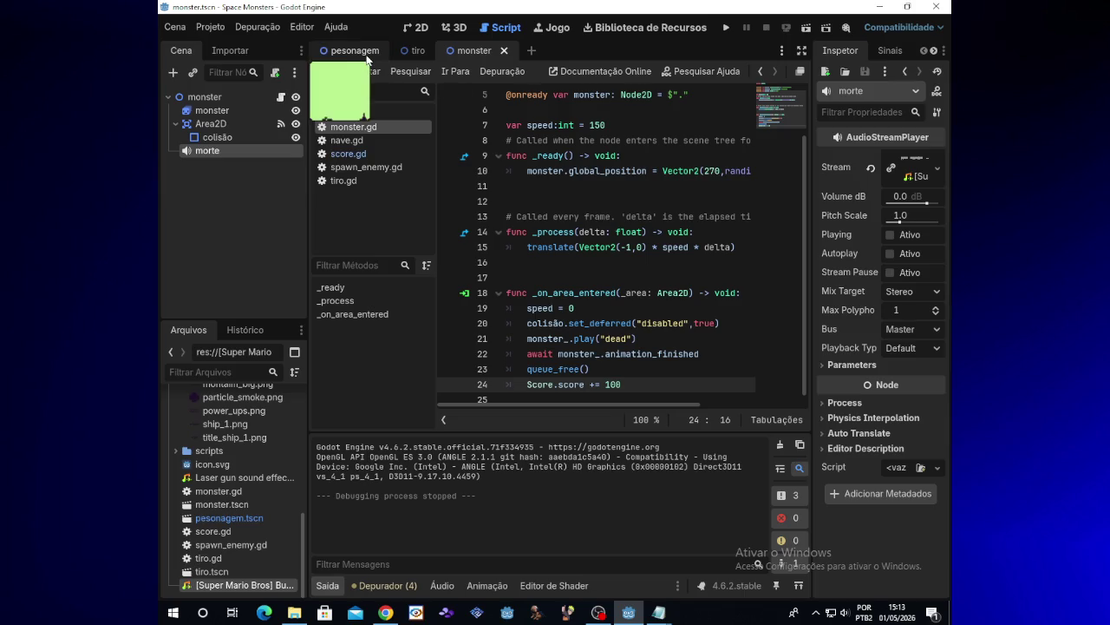
left_click(366, 55)
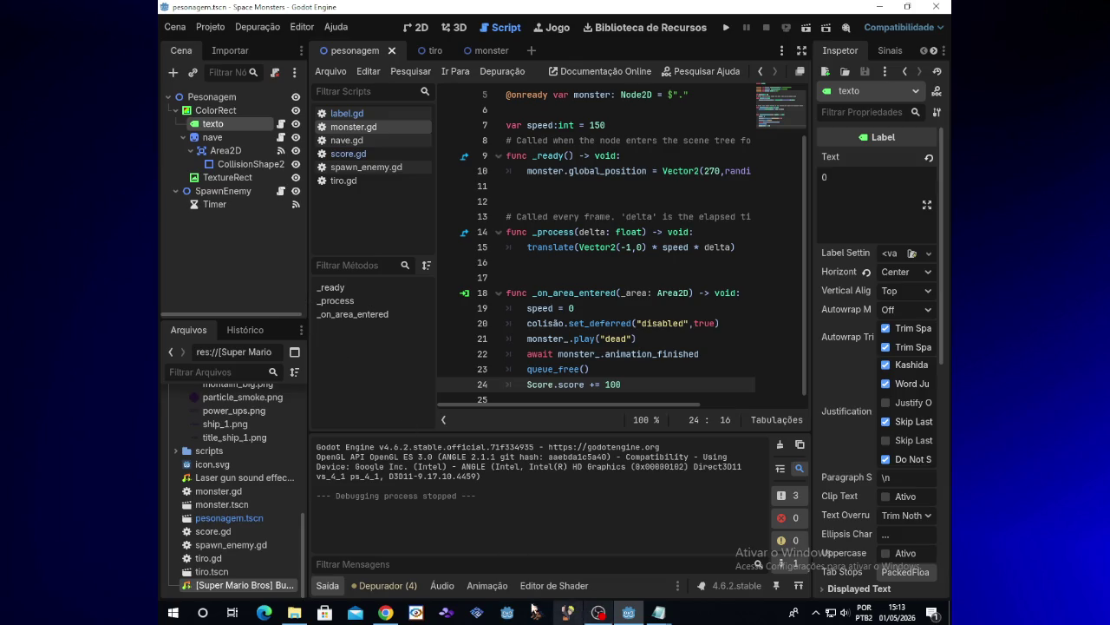
mouse_move(392, 613)
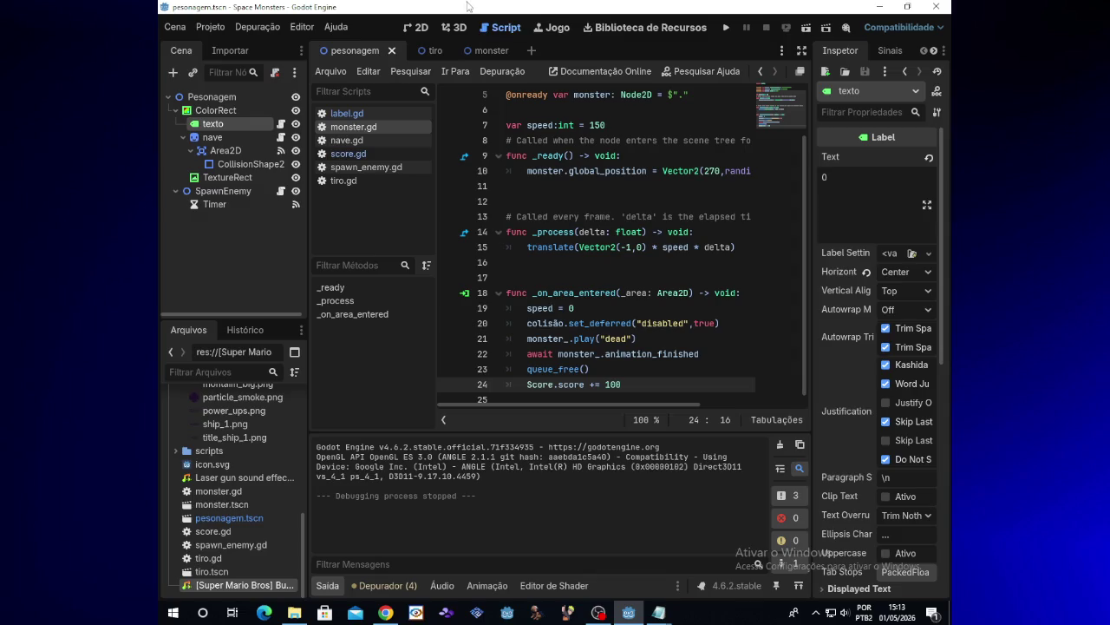
mouse_move(497, 50)
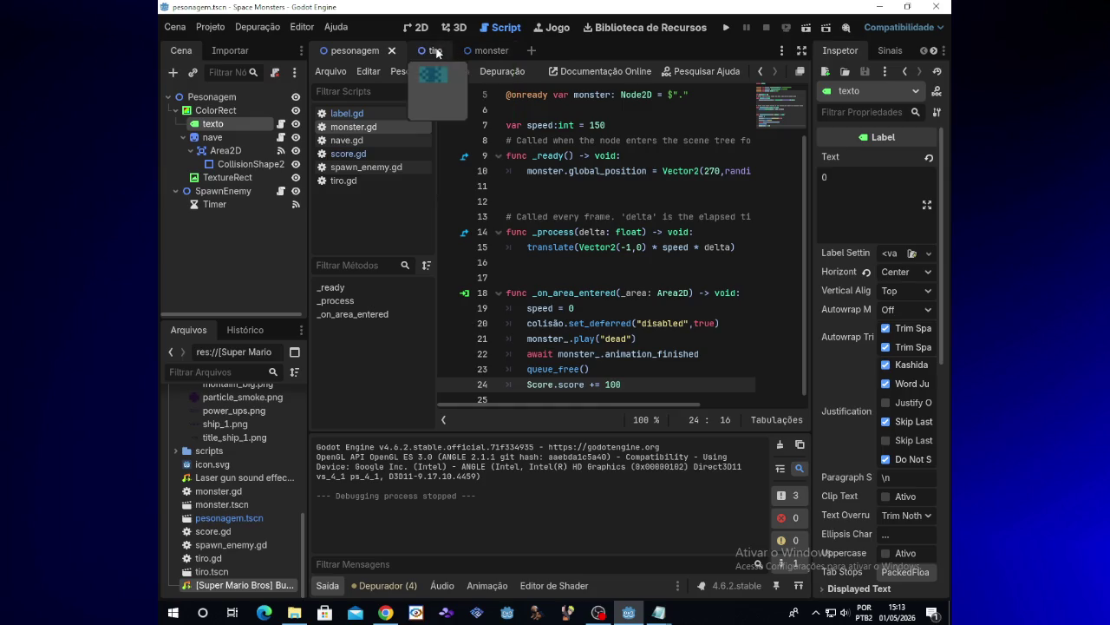
Open the monster scene and look over monster.gd and the morte node.
left_click(473, 50)
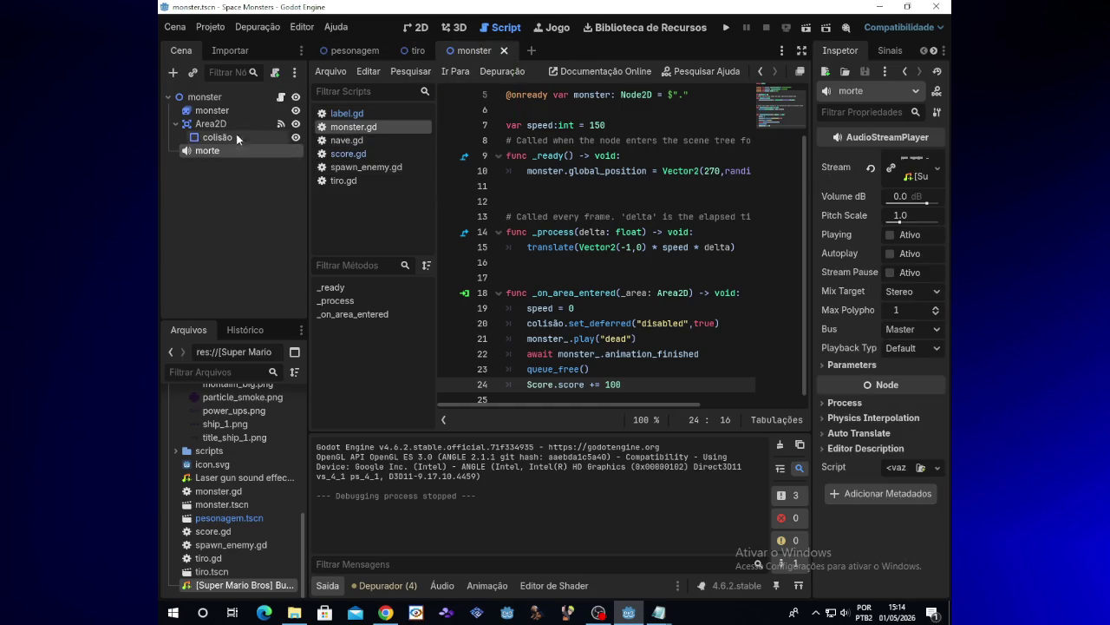
left_click(243, 98)
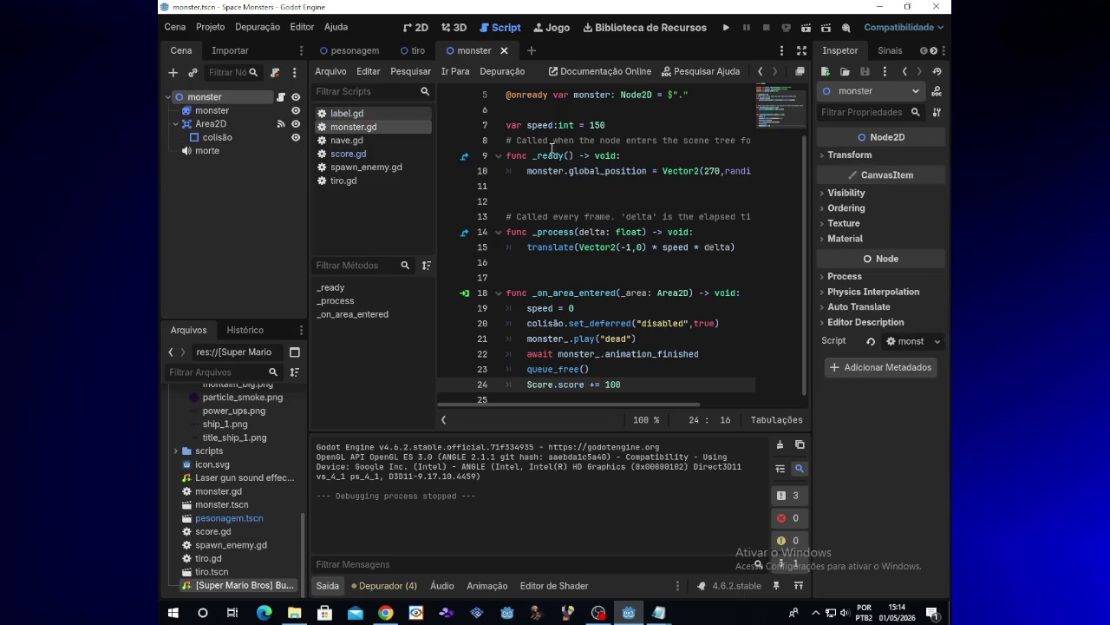
scroll(556, 156, "up", 2)
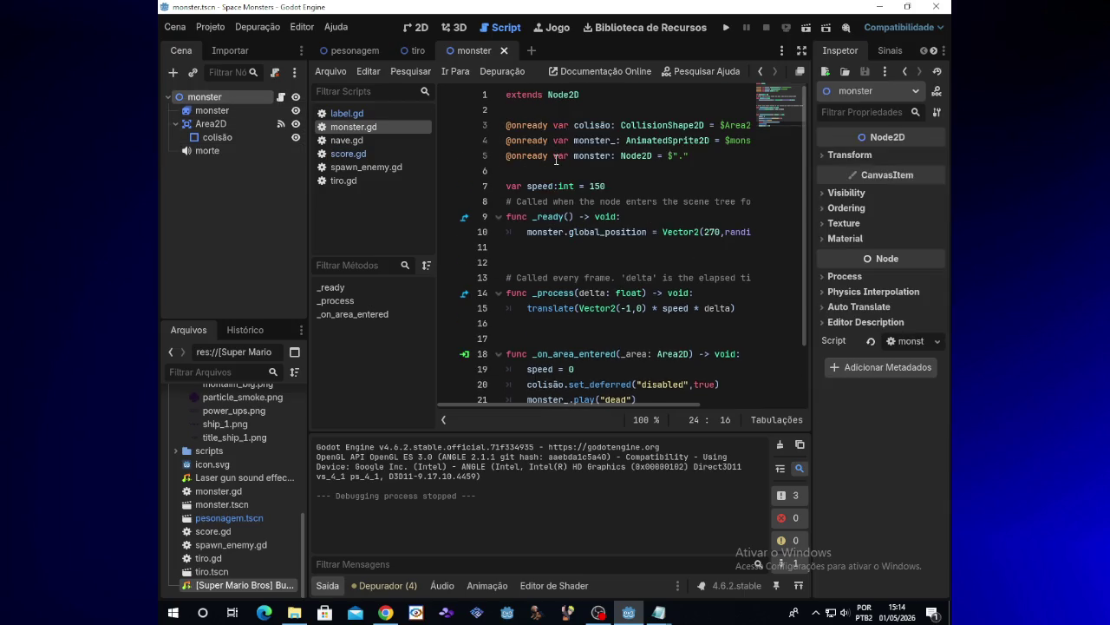
left_click(545, 165)
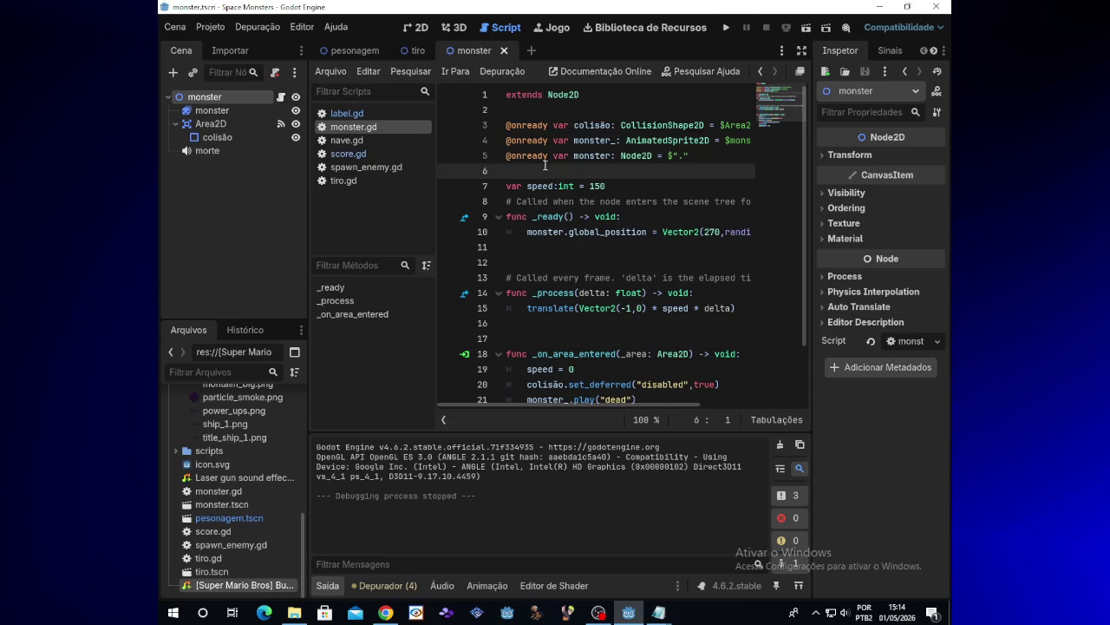
scroll(573, 216, "down", 2)
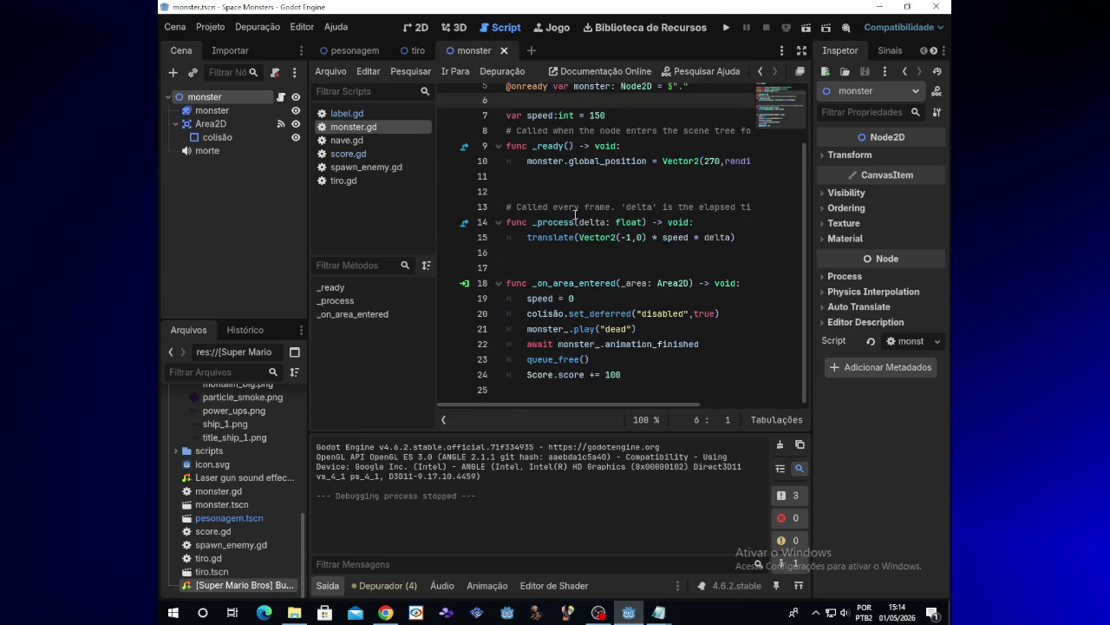
scroll(574, 214, "up", 2)
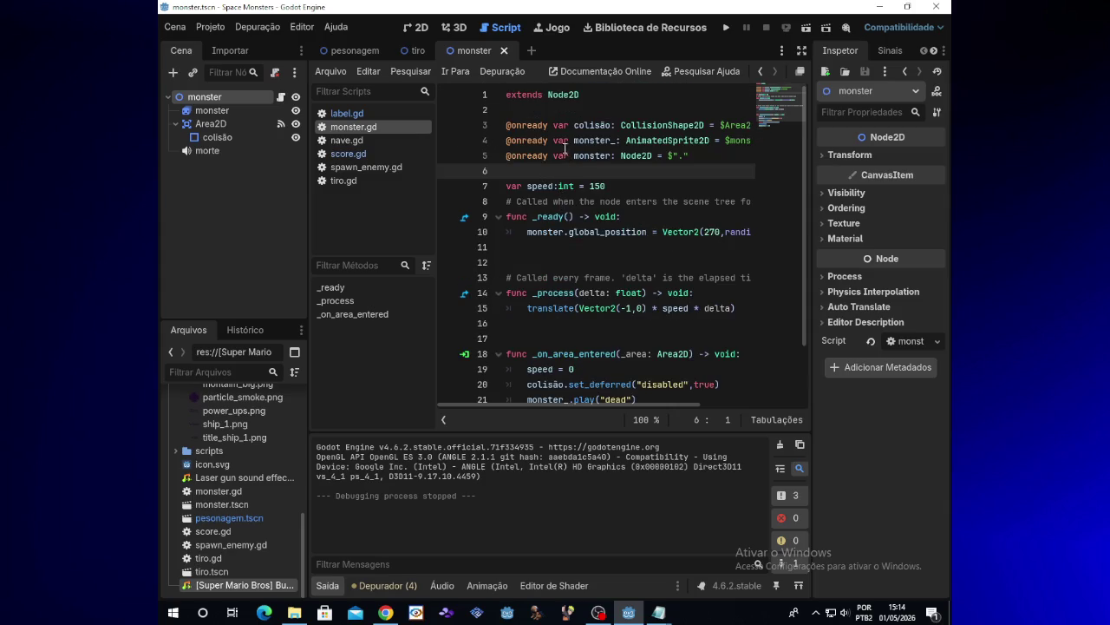
left_click(253, 151)
left_click(234, 195)
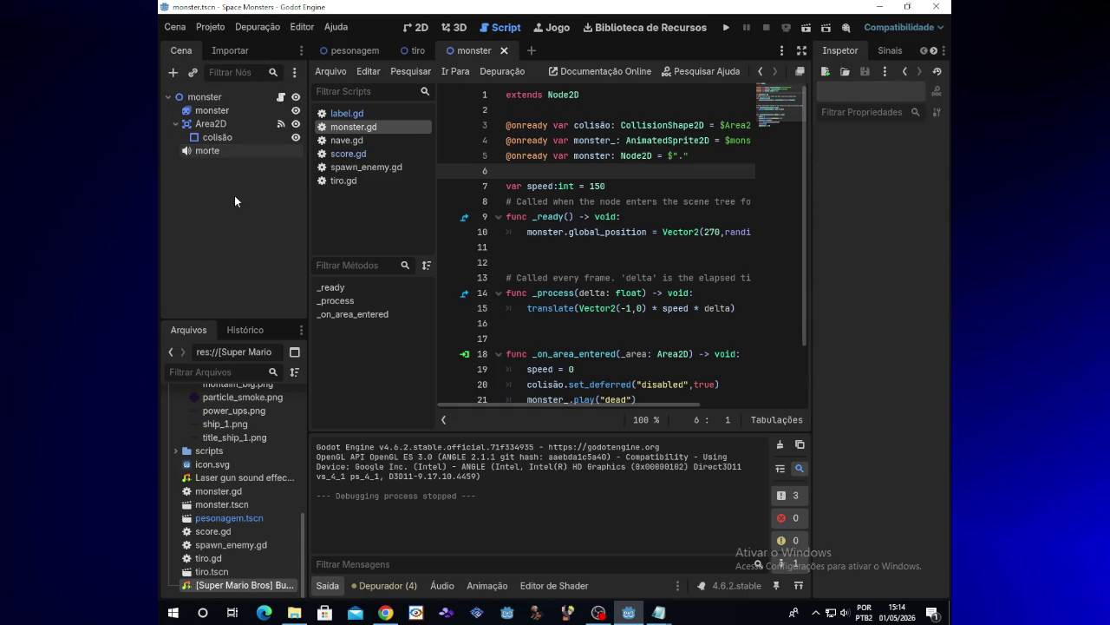
Run the game and shoot a monster, raising the score from 0 to 100.
left_click(725, 28)
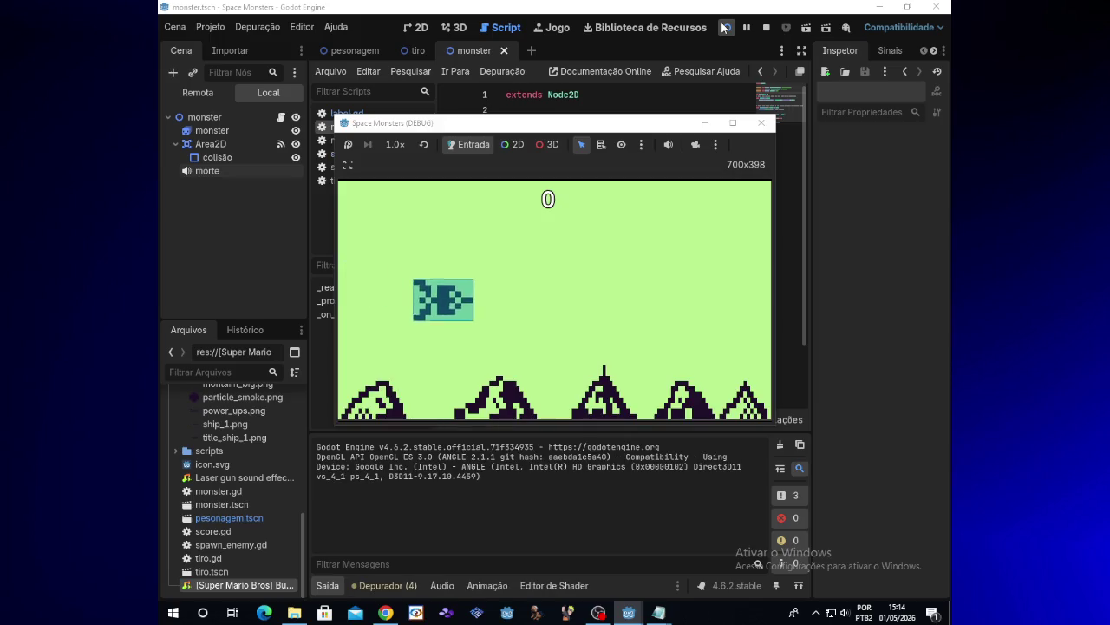
key("Up")
key("space")
key("Down")
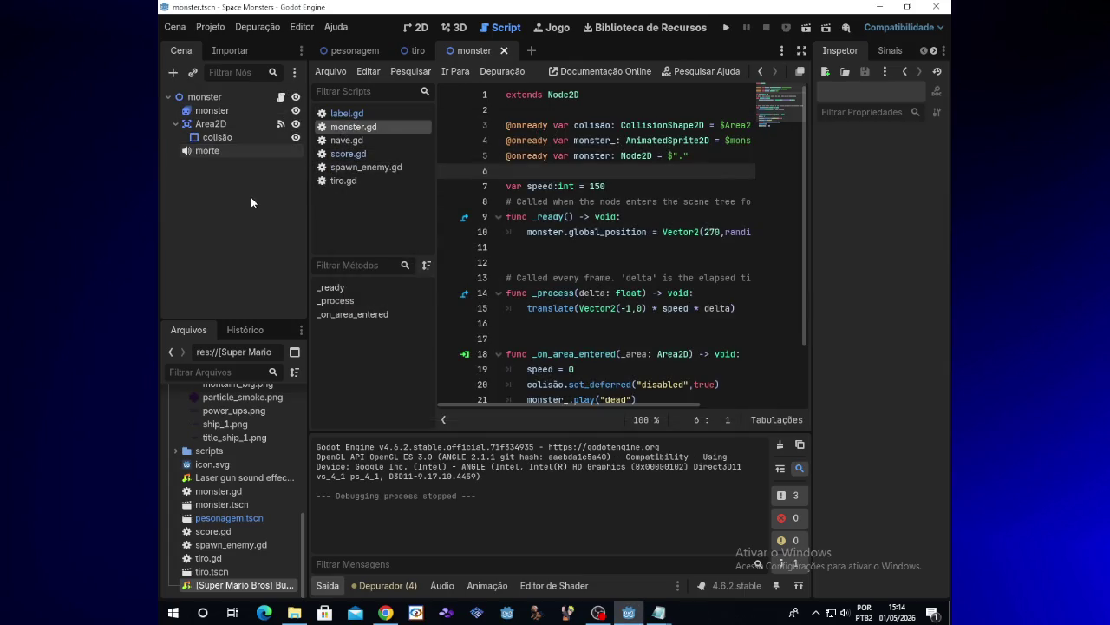
mouse_move(225, 150)
left_mouse_down()
mouse_move(373, 168)
mouse_move(543, 108)
left_mouse_up()
key("Return")
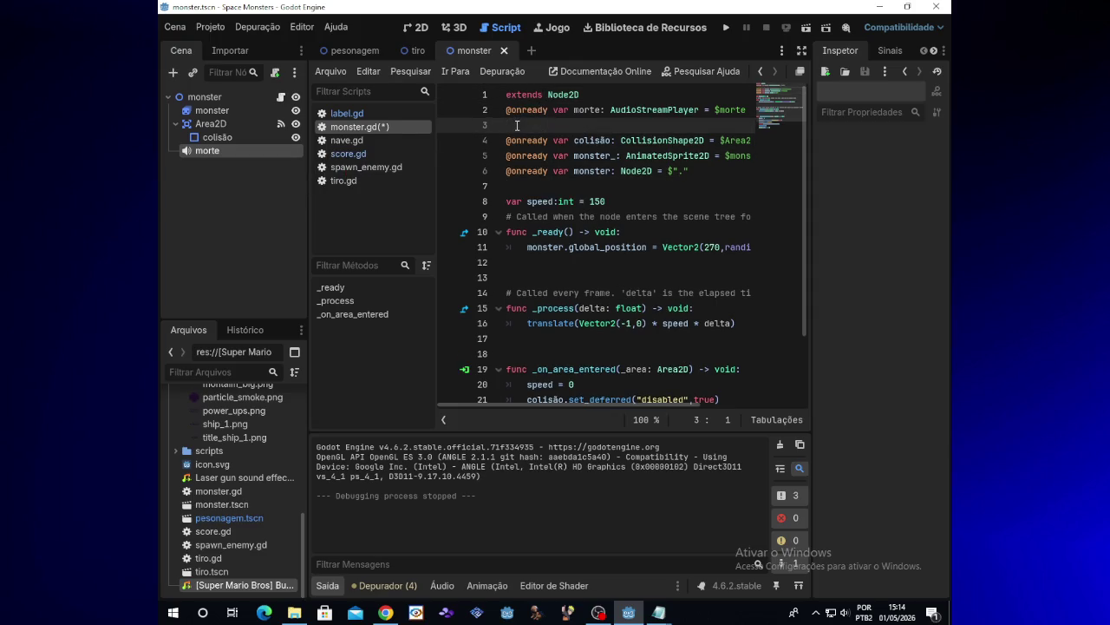
key("BackSpace")
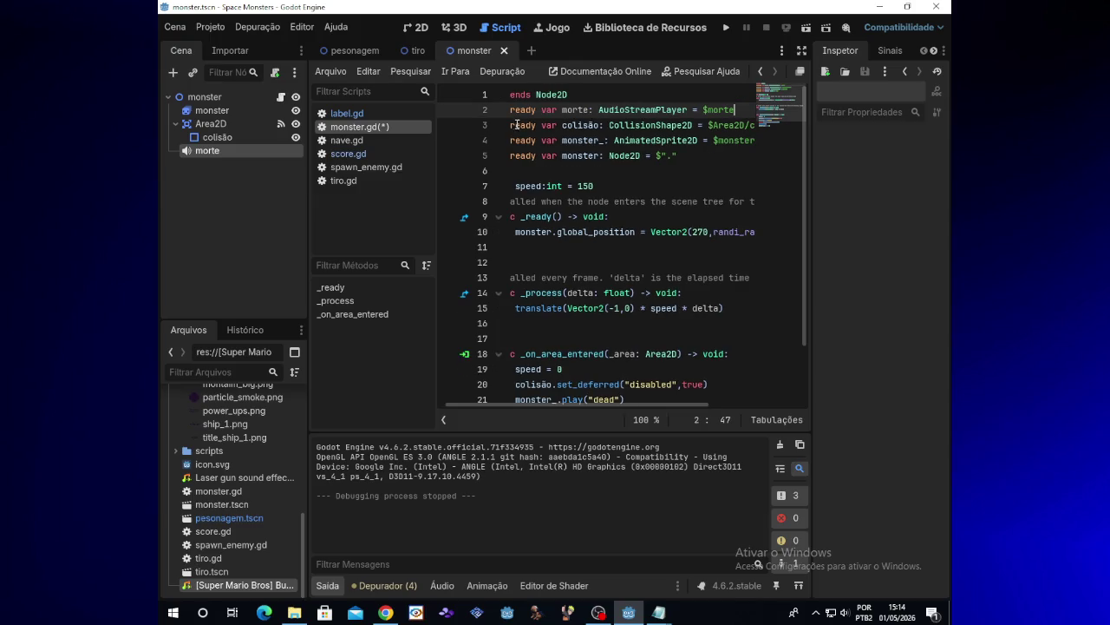
left_click_drag(587, 402, 565, 403)
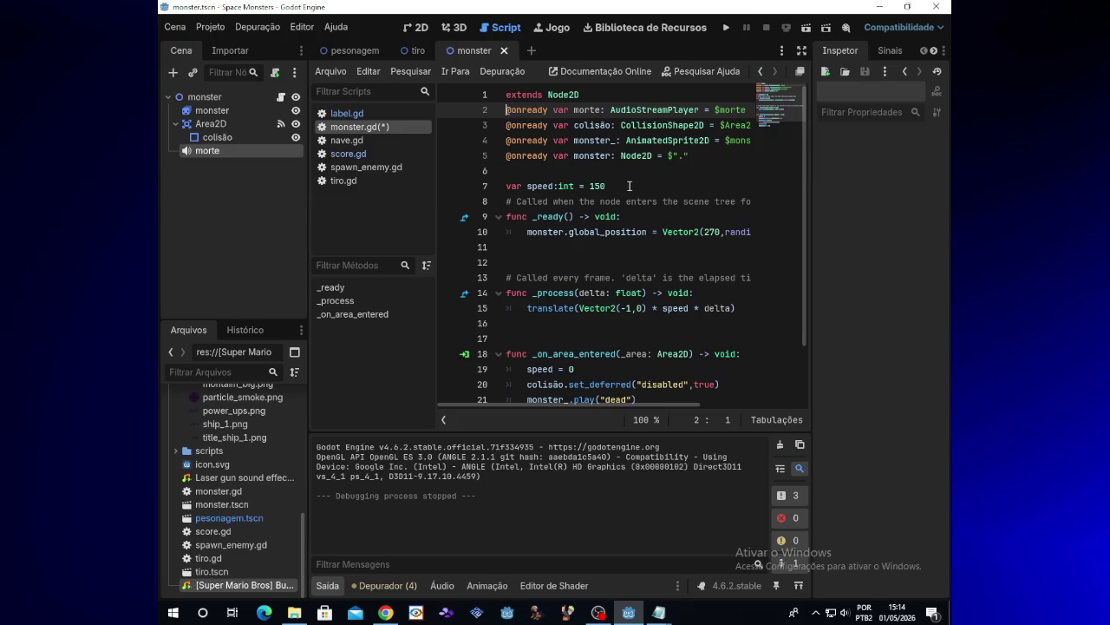
key("Return")
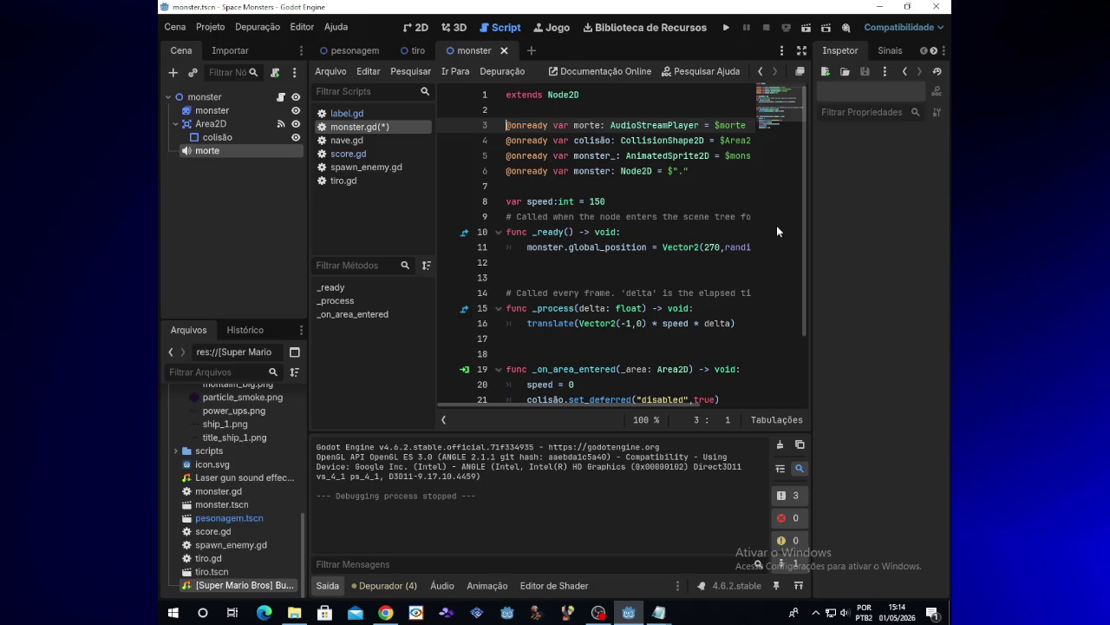
scroll(804, 238, "down", 2)
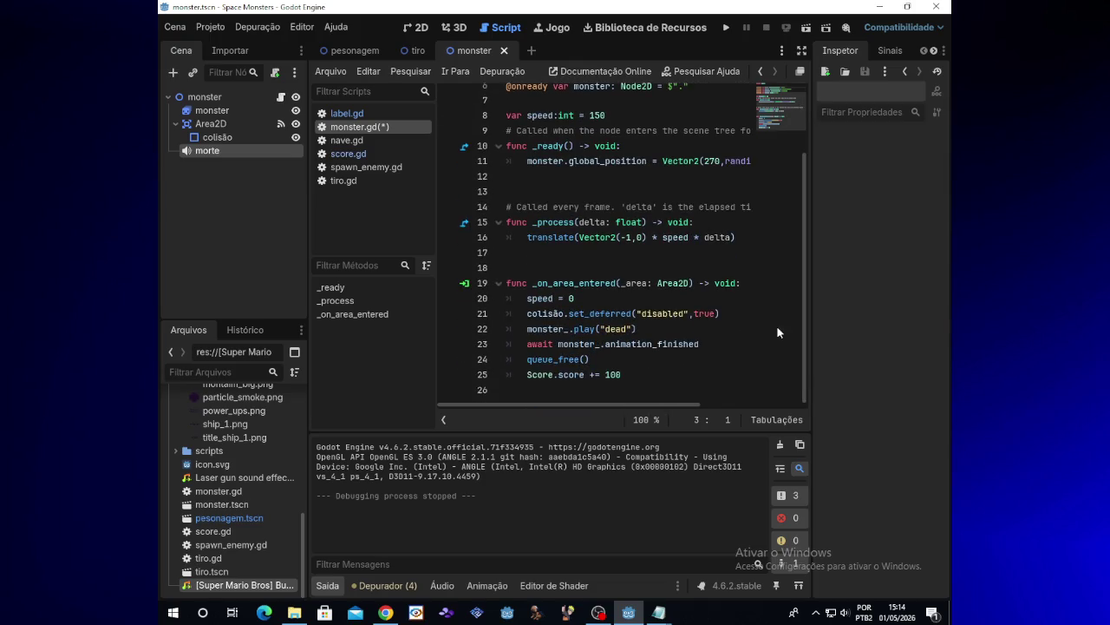
left_click(599, 612)
left_click(599, 613)
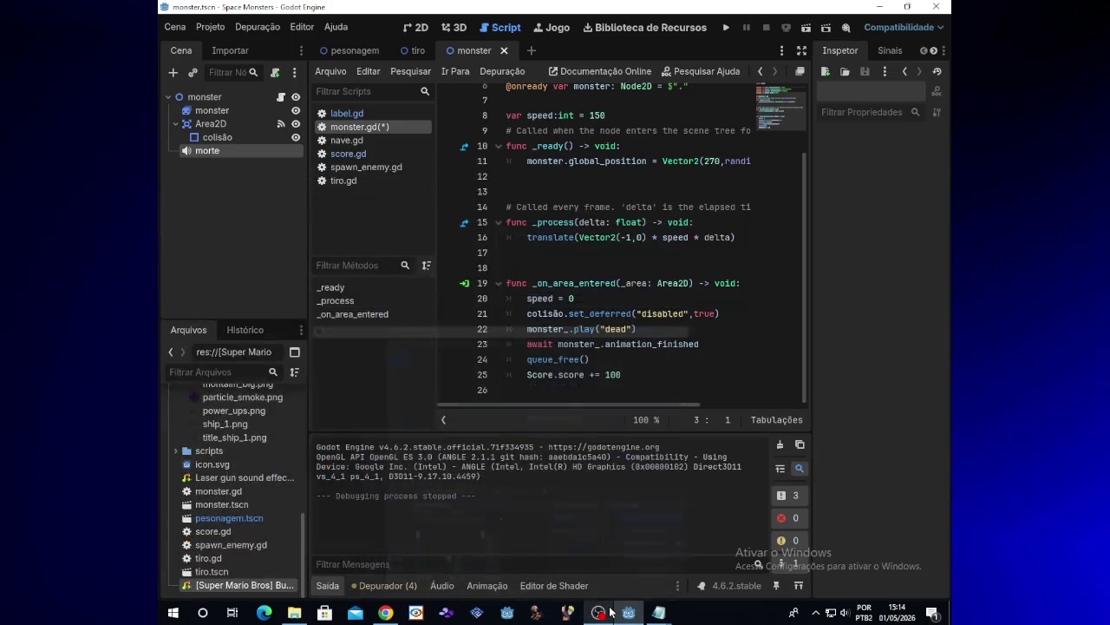
left_click(603, 612)
left_click(604, 612)
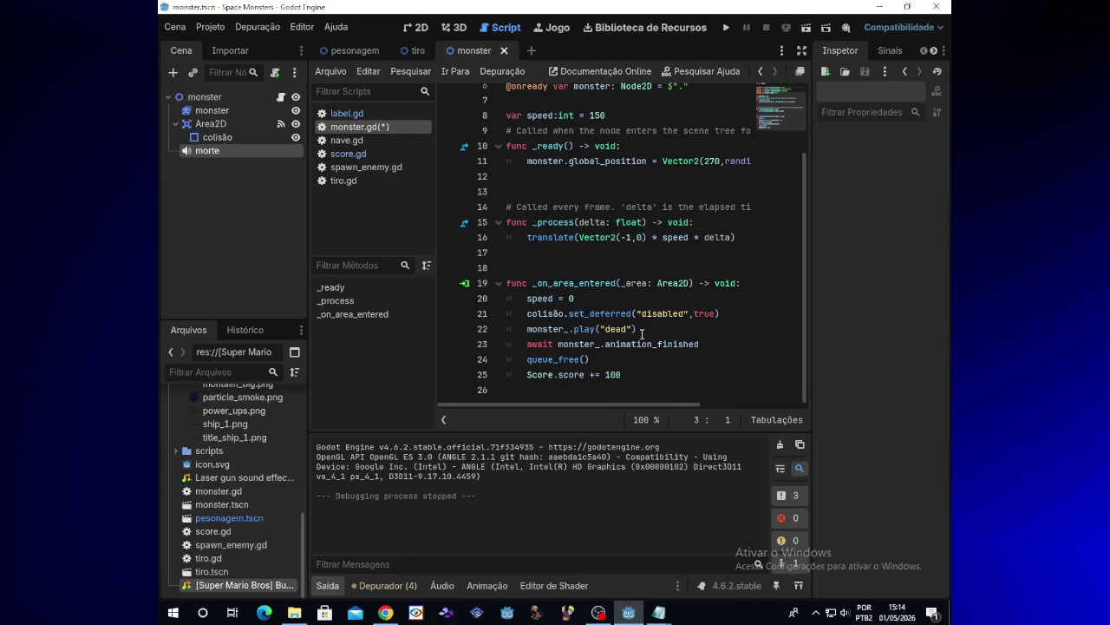
Insert morte.play() as the first line of _on_area_entered, above speed = 0.
left_click(582, 298)
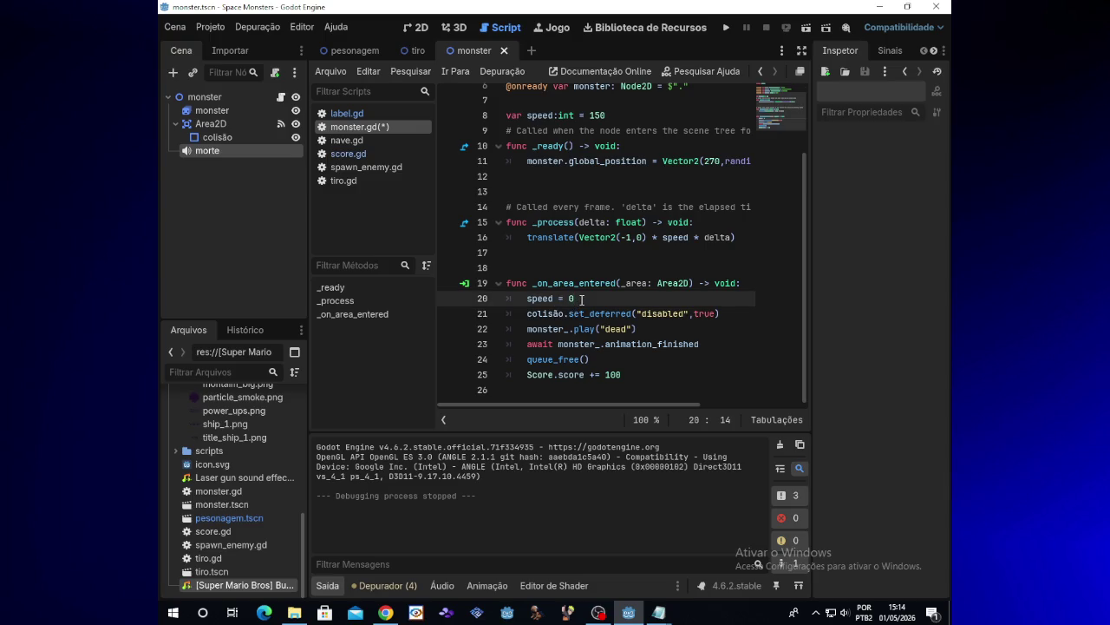
key("Return")
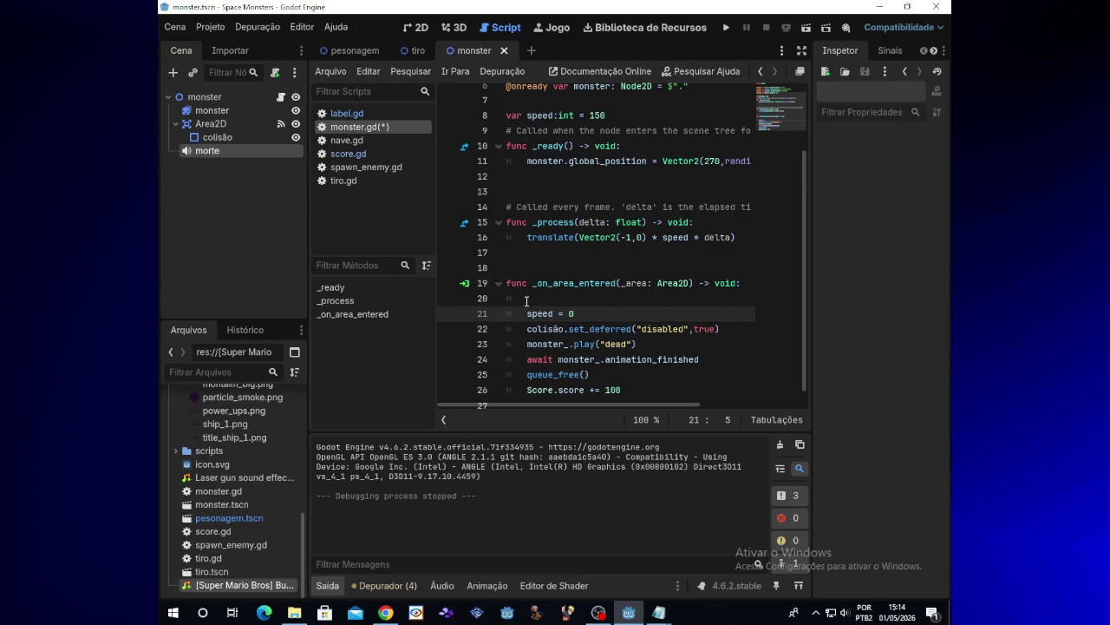
key("Up")
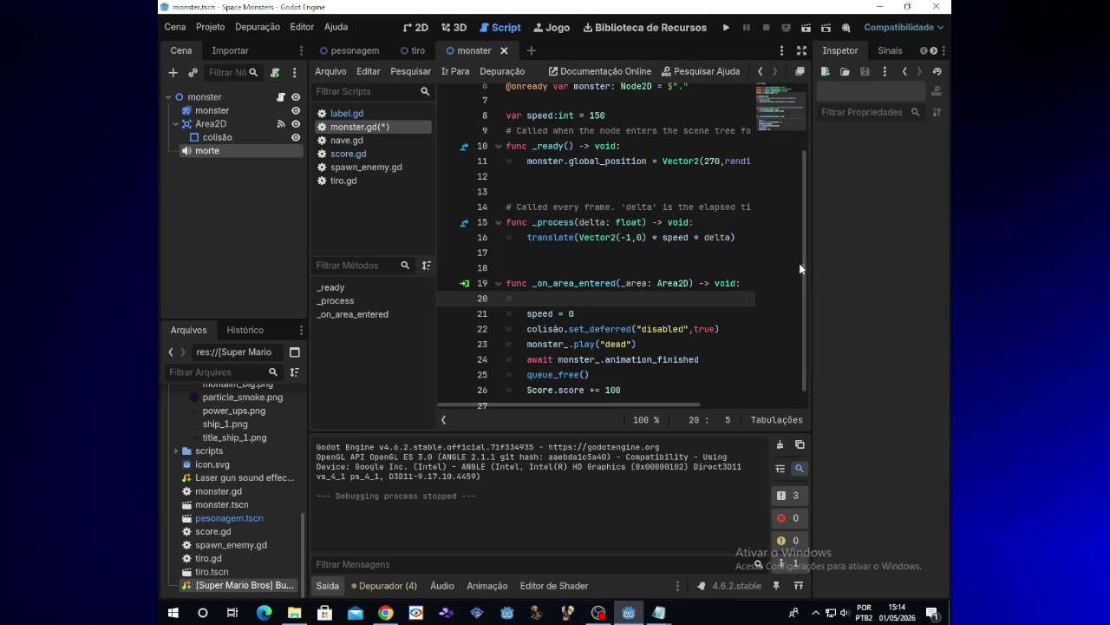
scroll(796, 217, "up", 2)
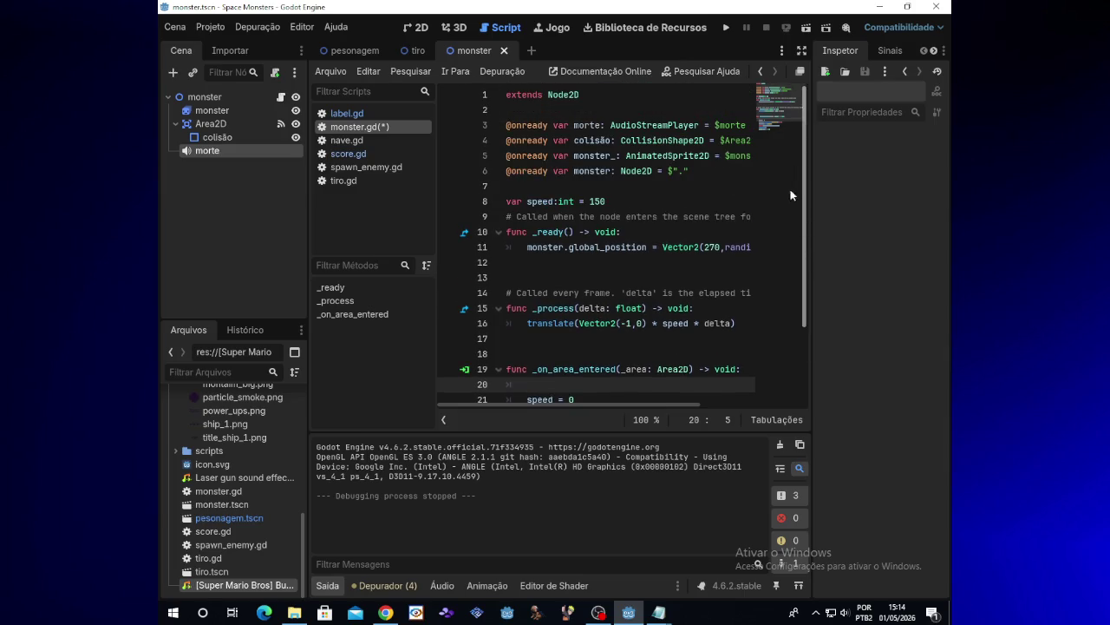
scroll(791, 189, "down", 2)
type("m")
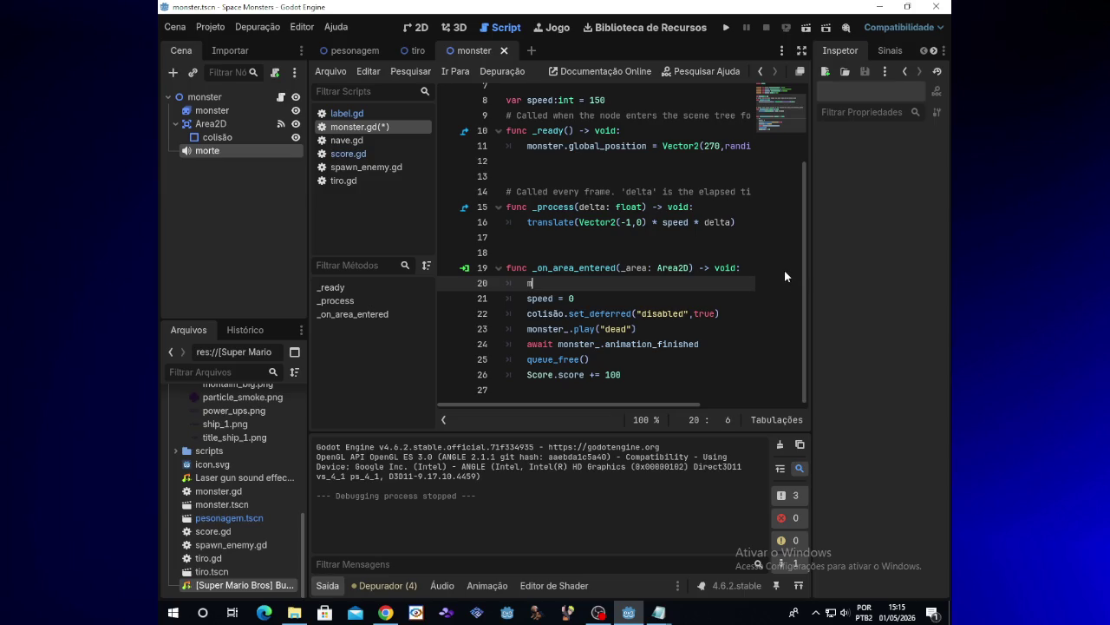
type("orte")
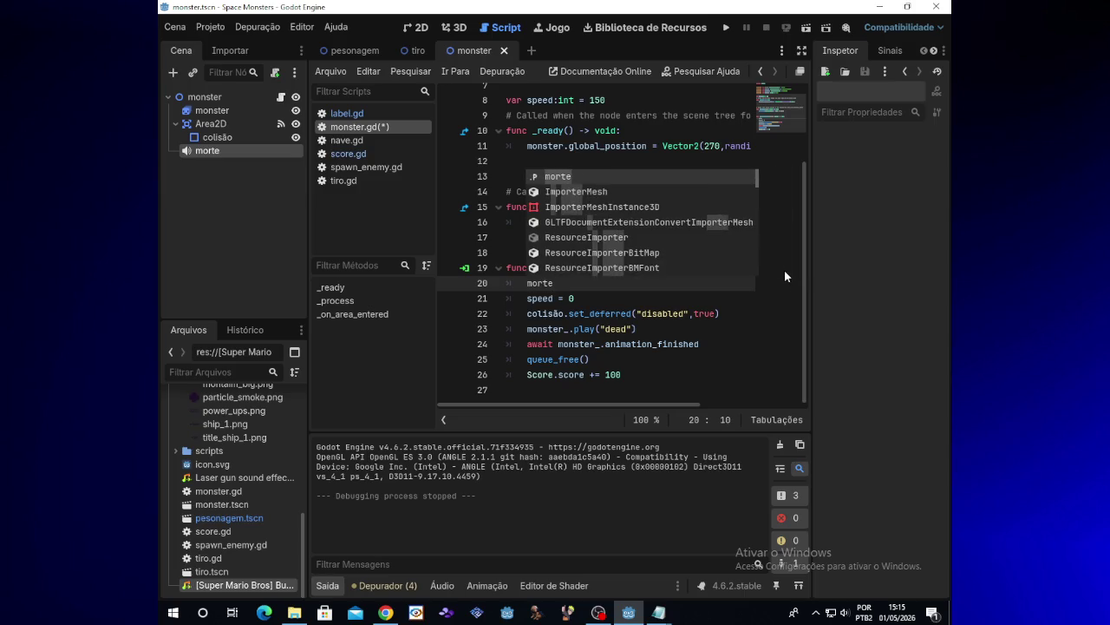
type(".play")
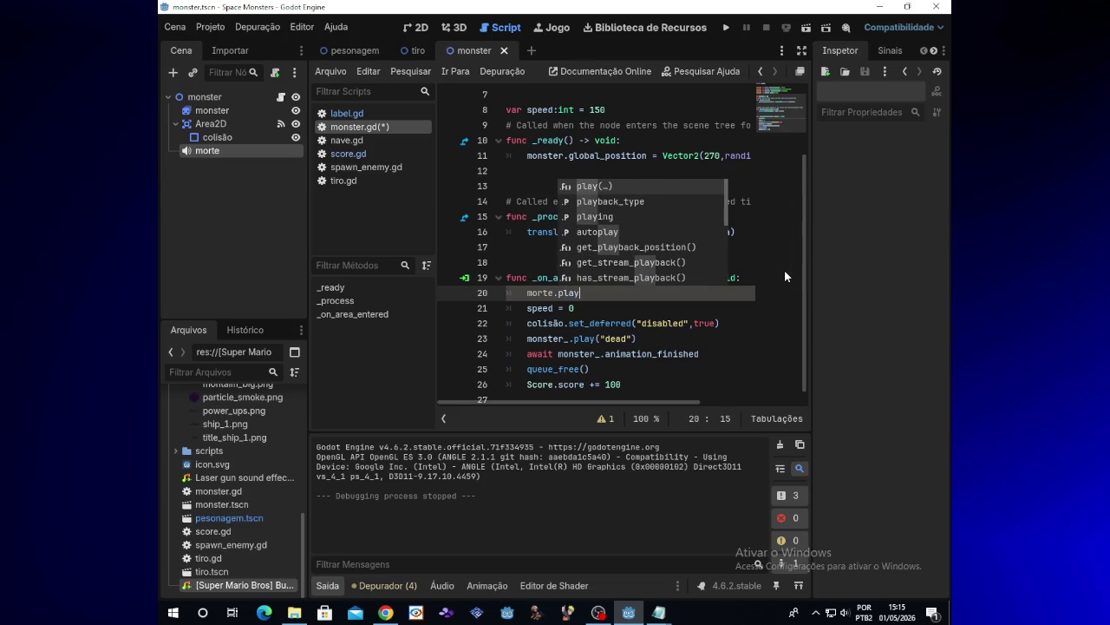
key("Return")
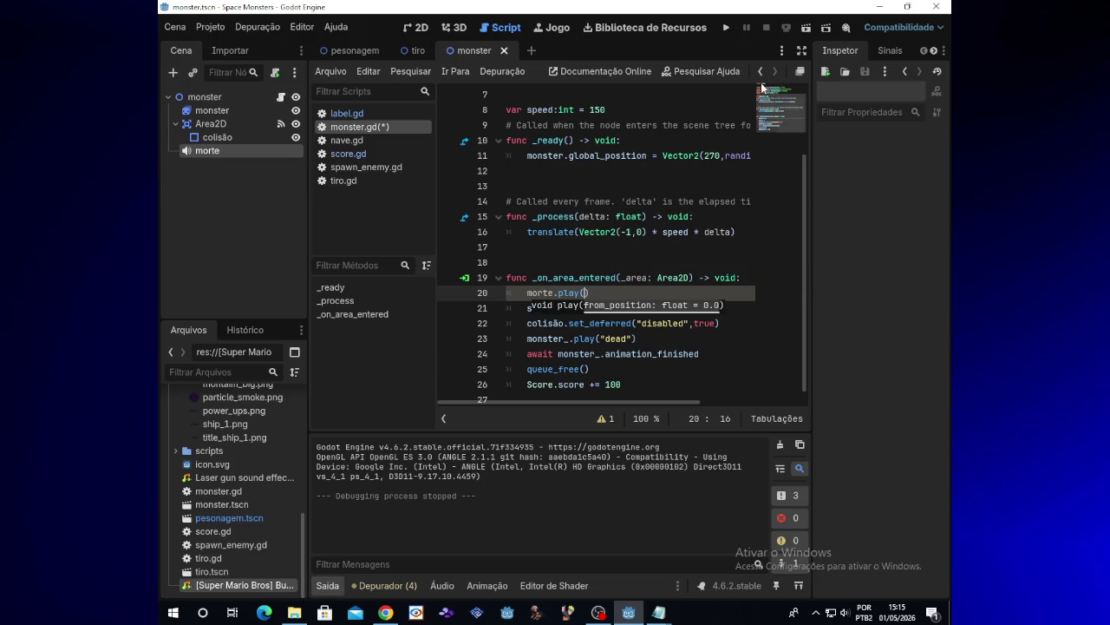
Run Space Monsters and shoot monsters until the score reaches 700, then close the game.
left_click(727, 28)
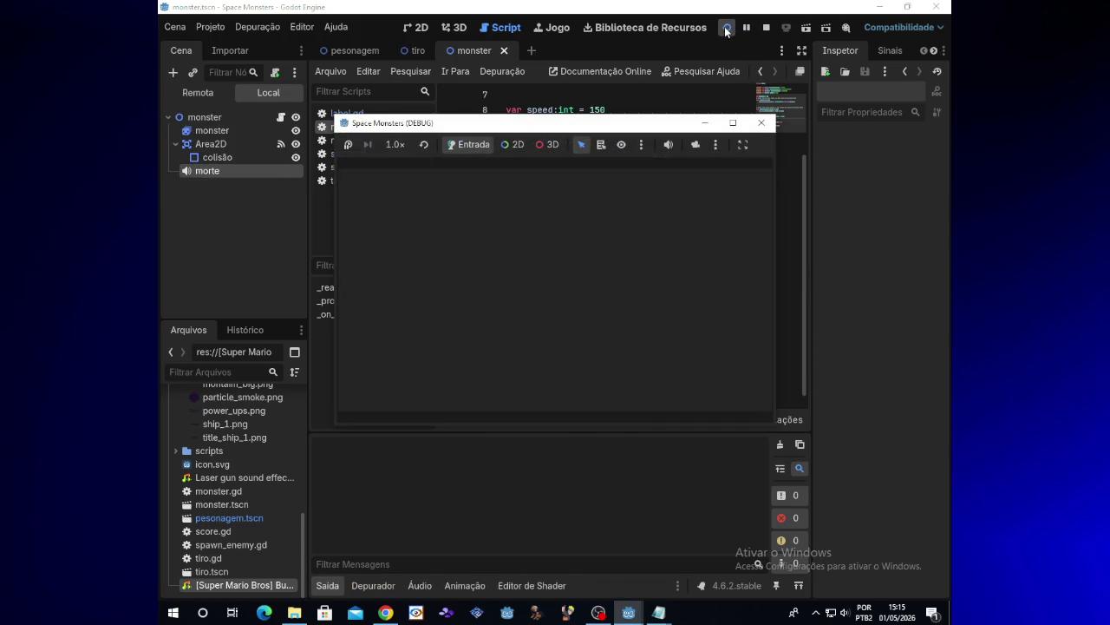
key("Up")
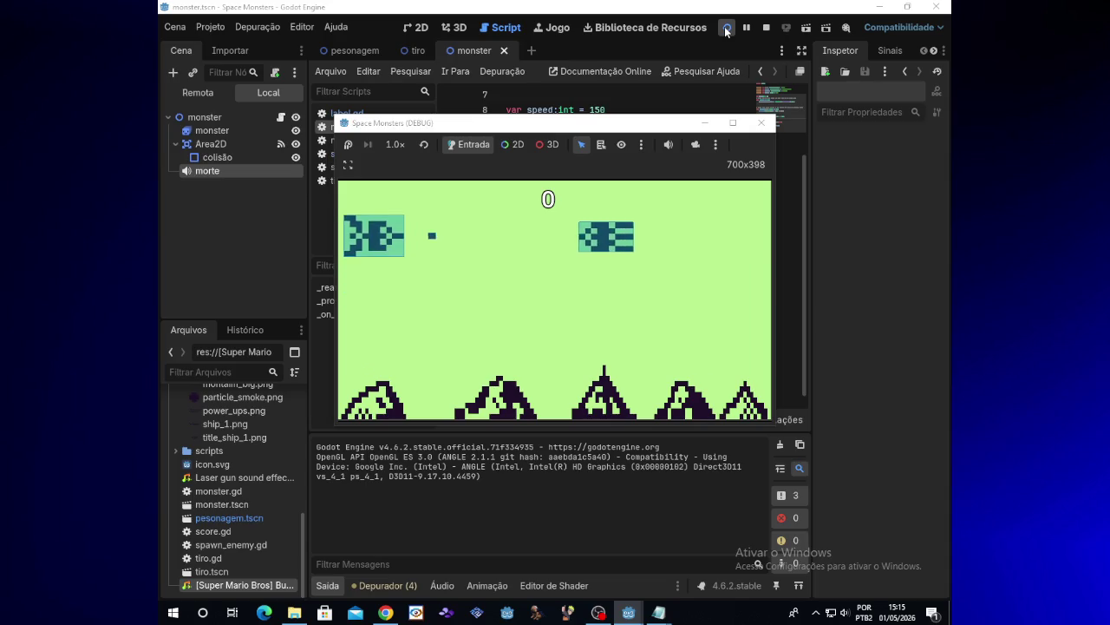
key("space")
key("Down")
key("Down")
key("space")
key("Up")
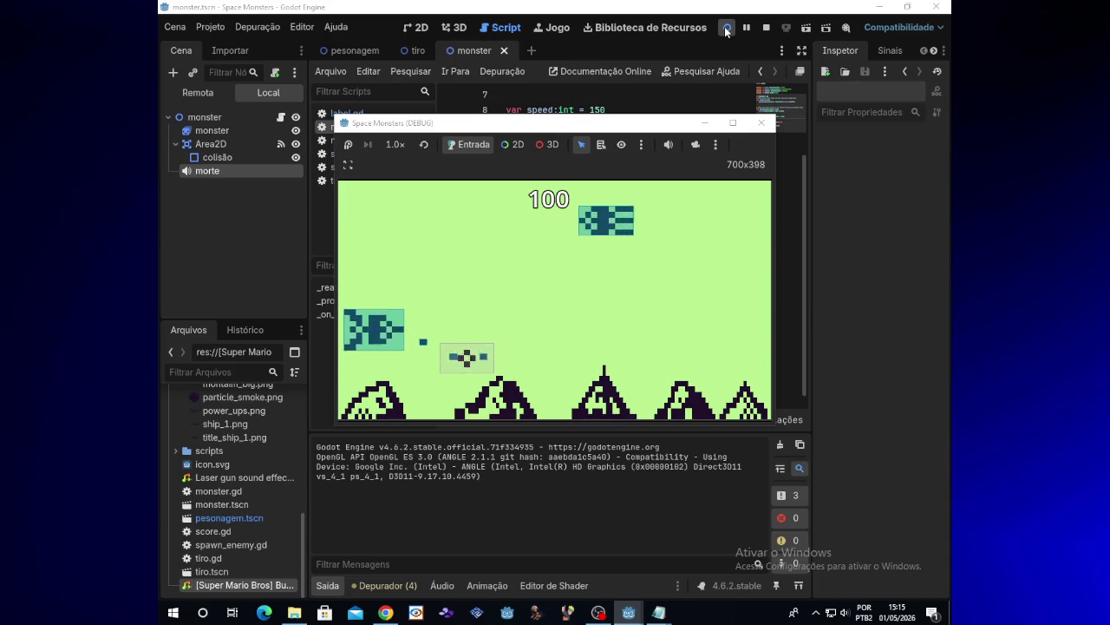
key("Down")
key("space")
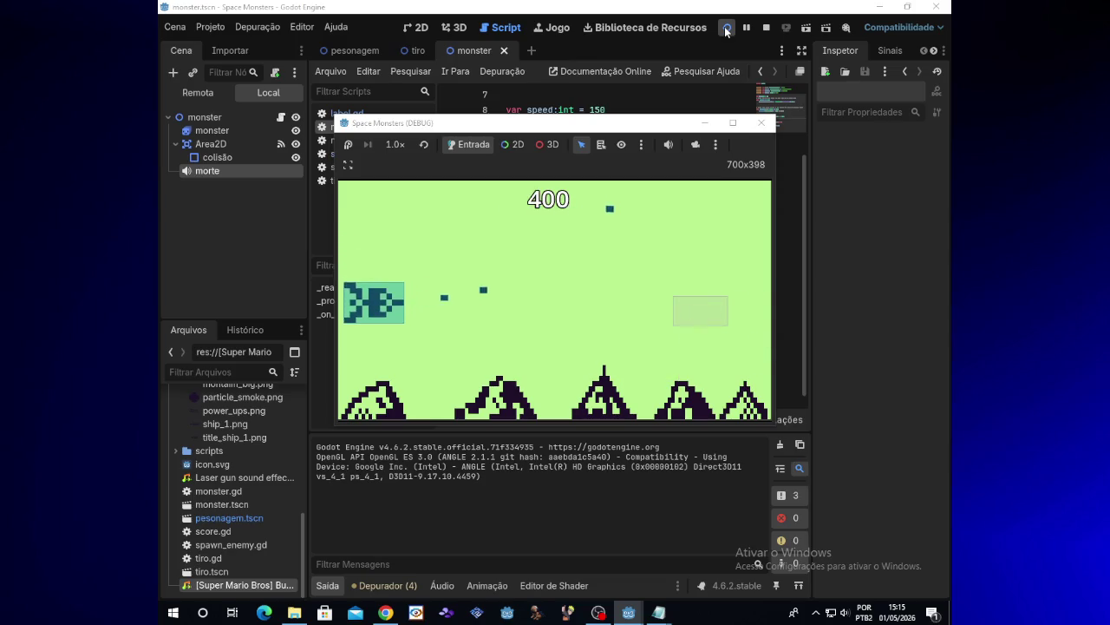
key("Right")
key("Up")
key("space")
key("Down")
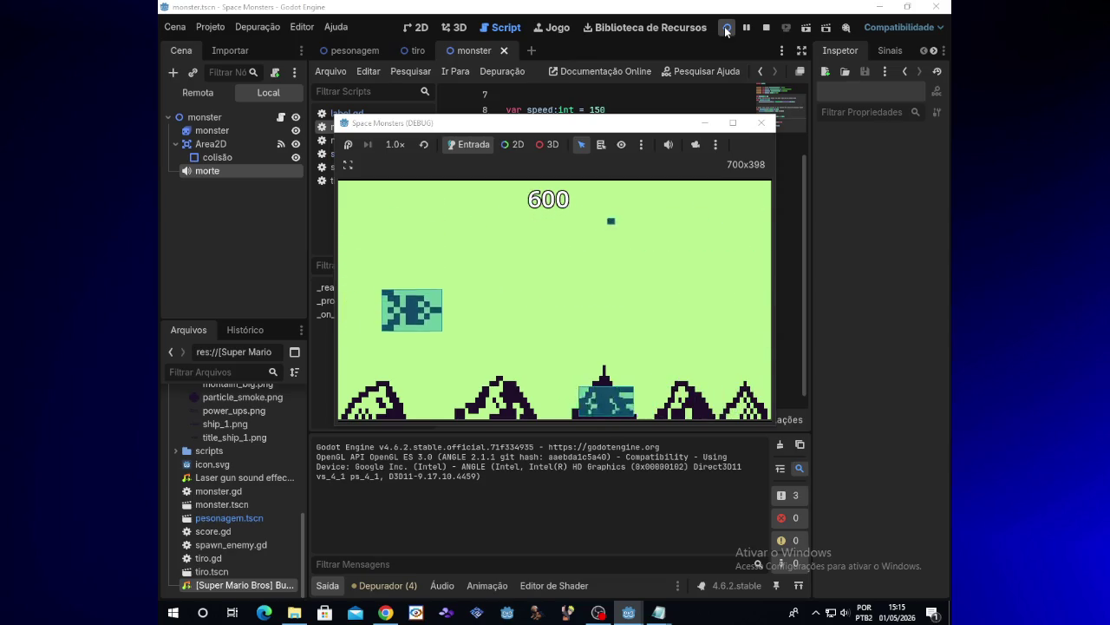
key("Left")
key("Up")
key("space")
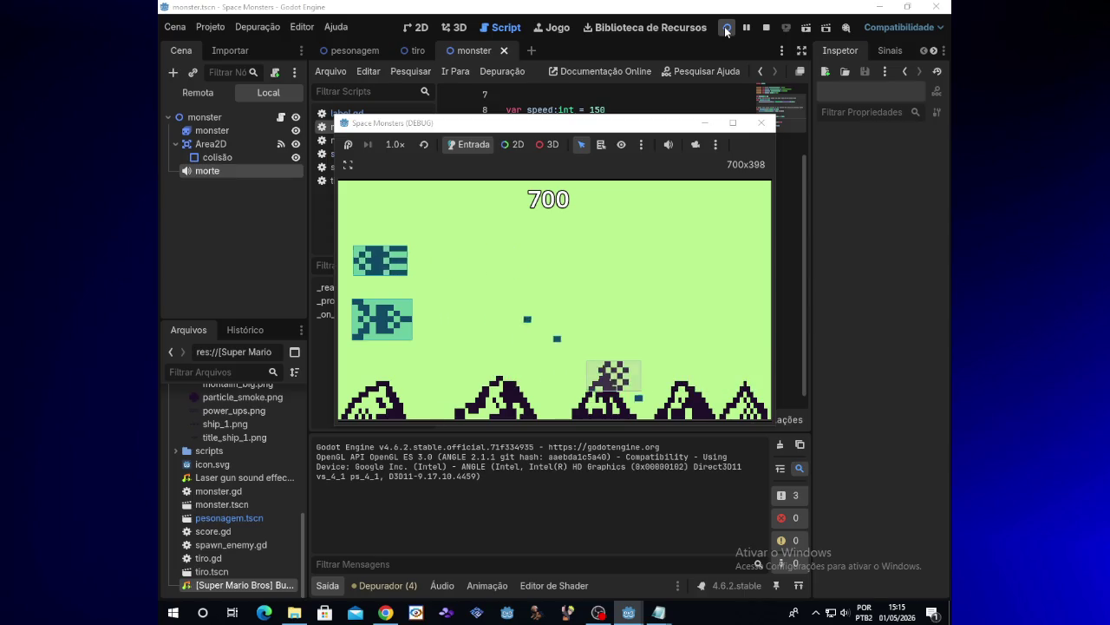
left_click(773, 126)
left_click(257, 27)
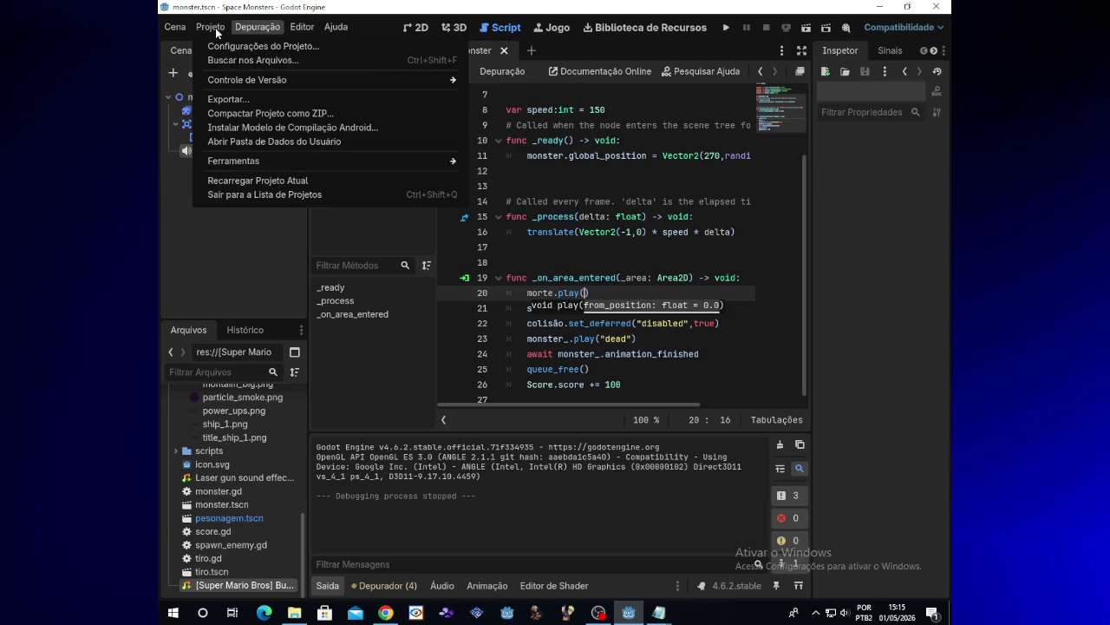
mouse_move(250, 81)
mouse_move(250, 27)
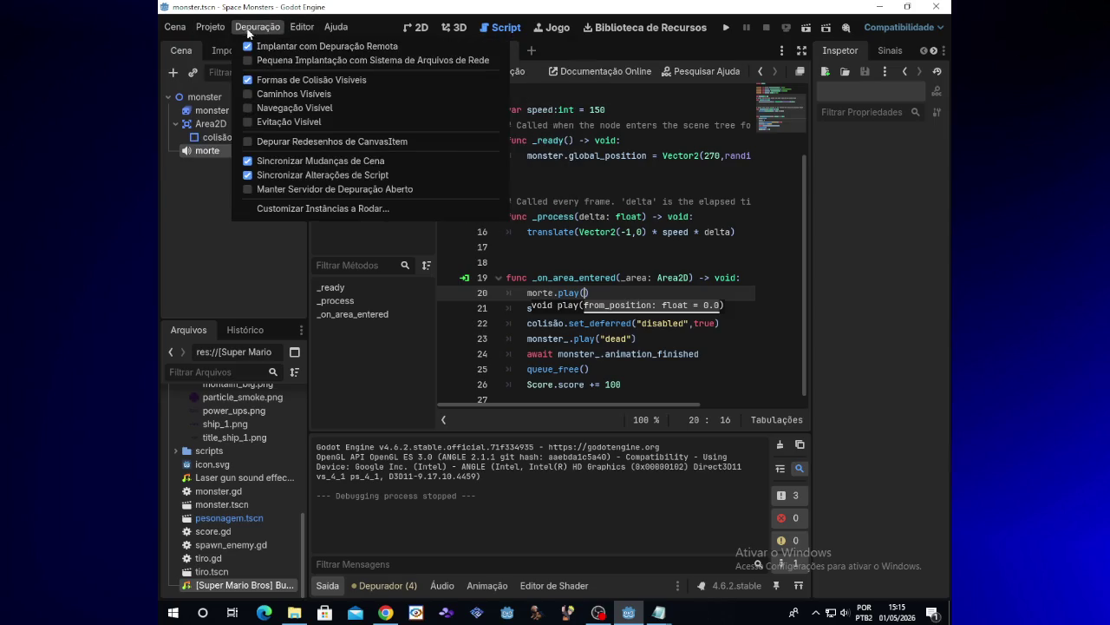
left_click(857, 262)
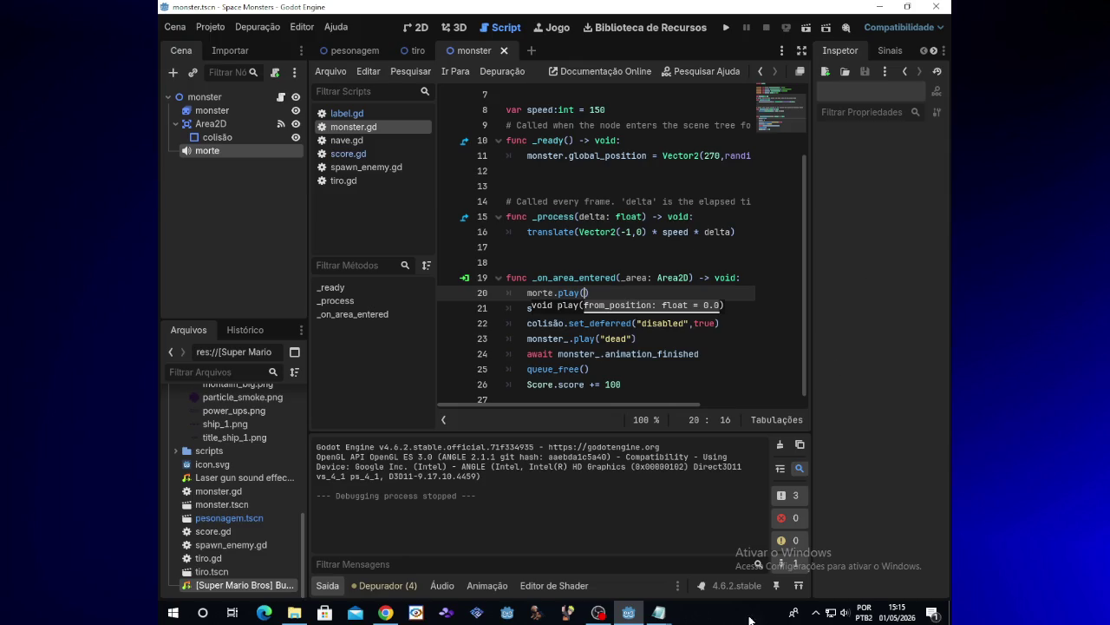
left_click(598, 613)
left_click(601, 614)
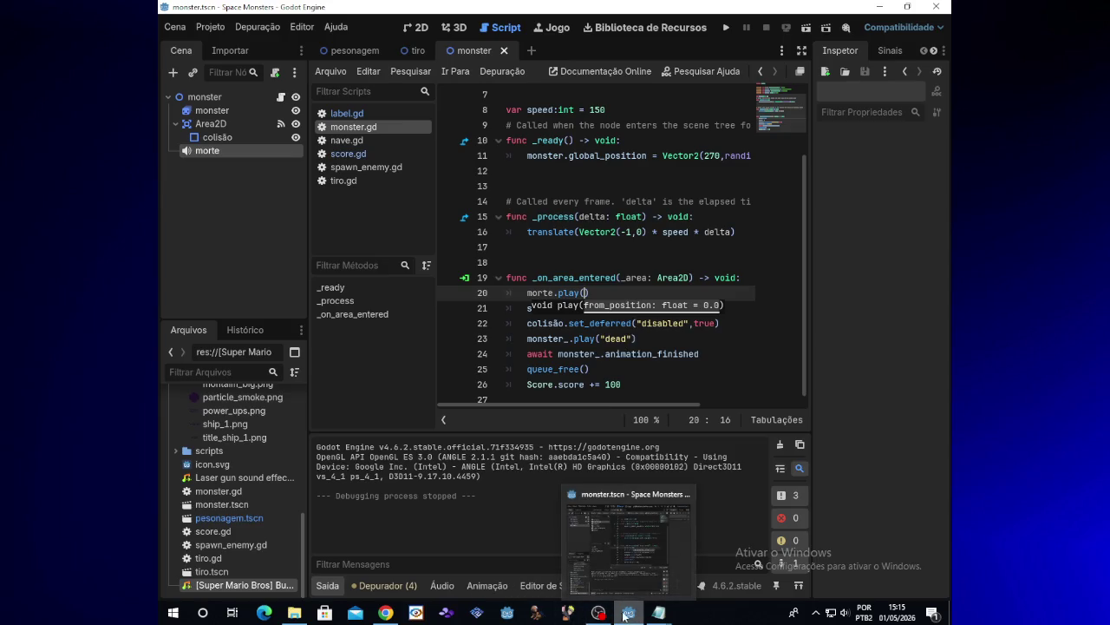
mouse_move(605, 616)
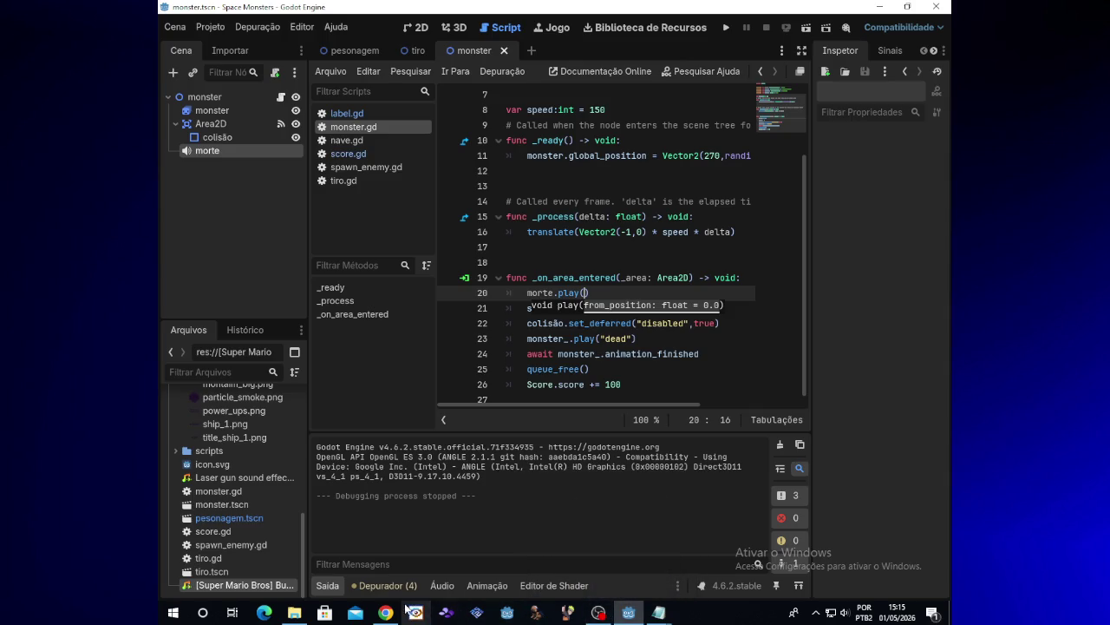
Launch Space Monsters again and destroy monsters, raising the score label to 1000.
mouse_move(400, 613)
left_click(727, 27)
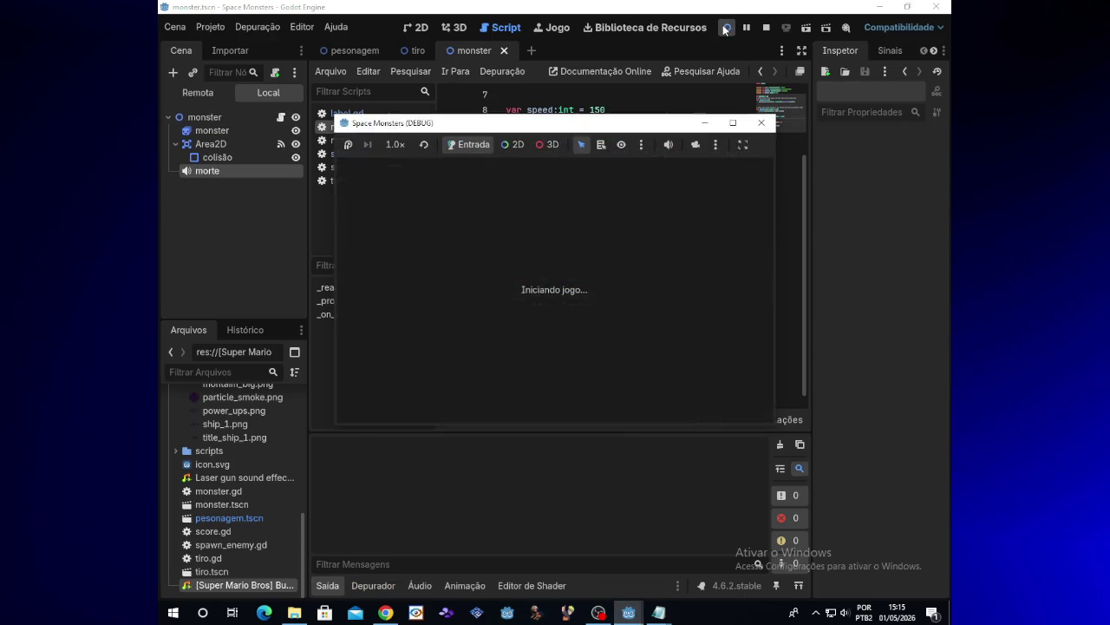
key("Down")
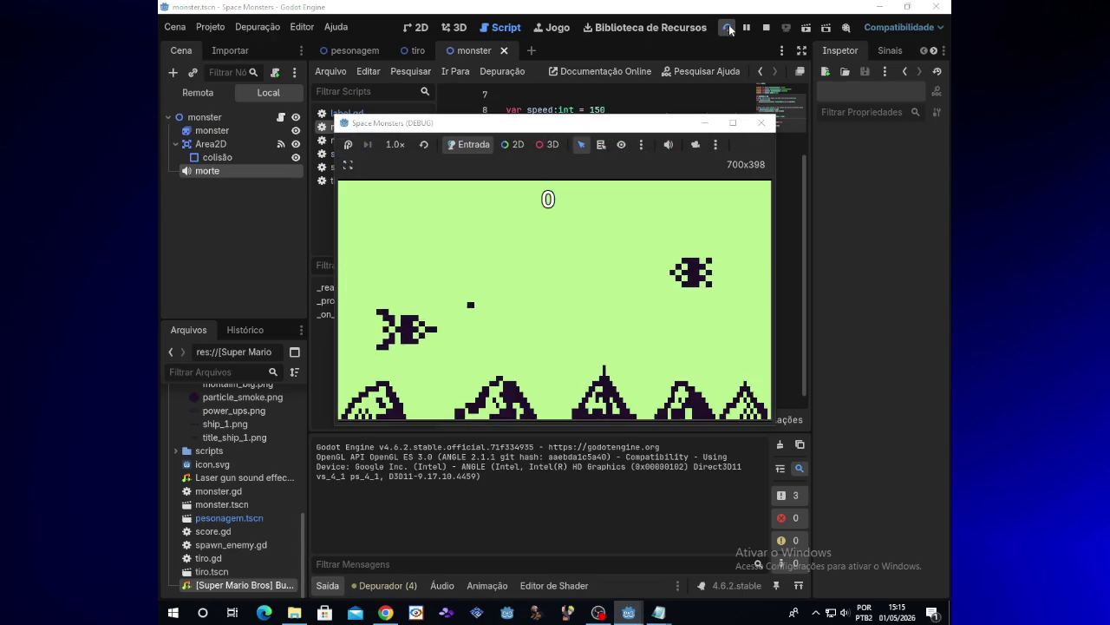
key("Up")
key("Down")
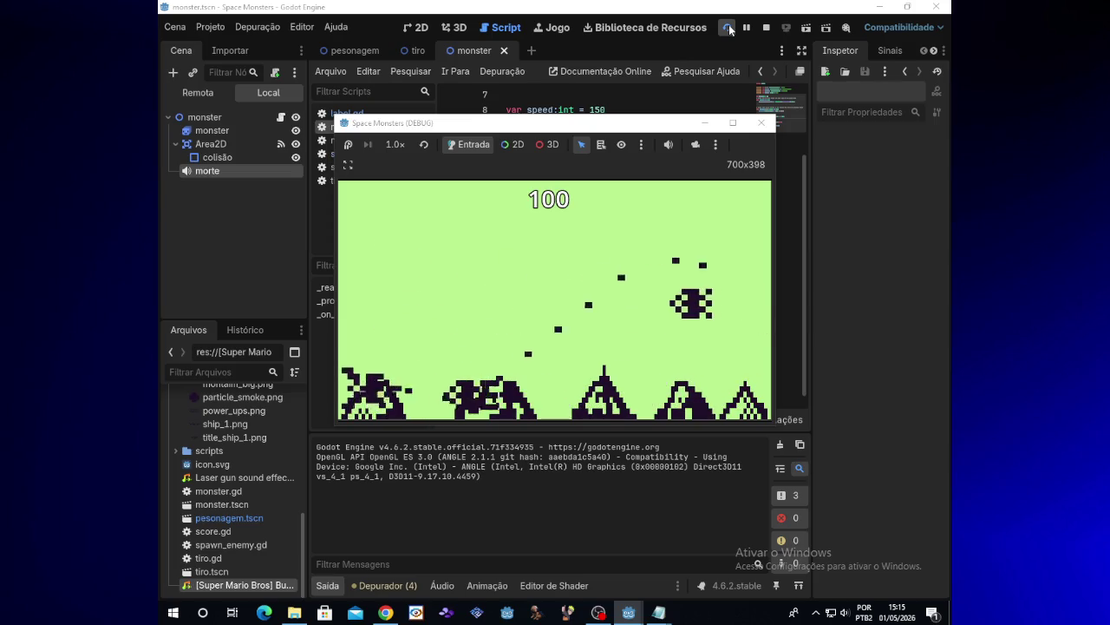
key("Up")
key("Down")
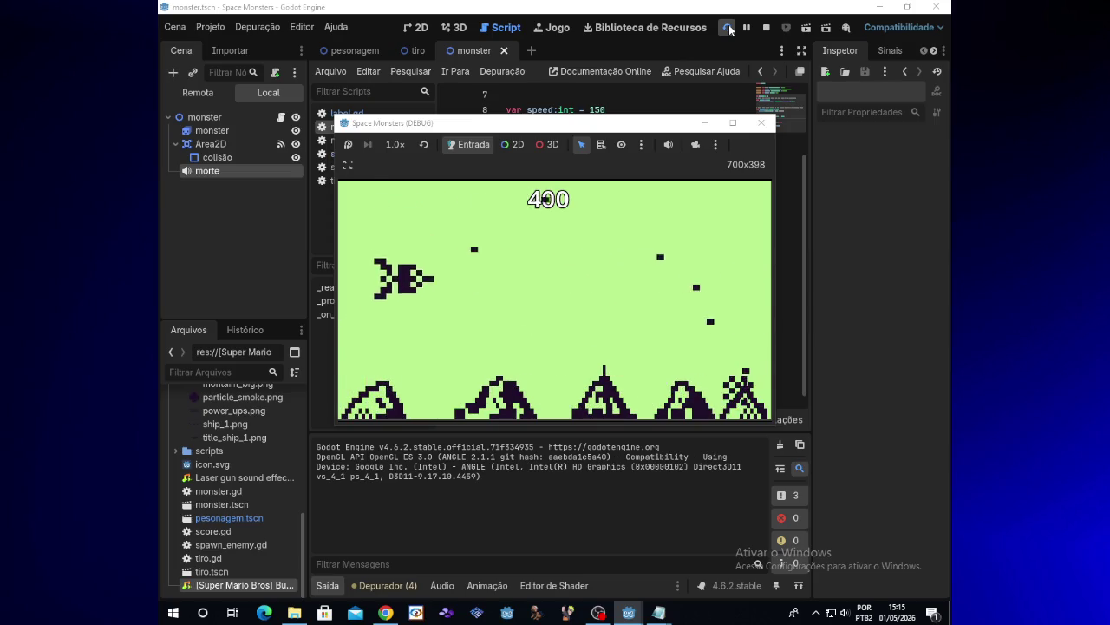
key("Up")
key("Down")
key("Down")
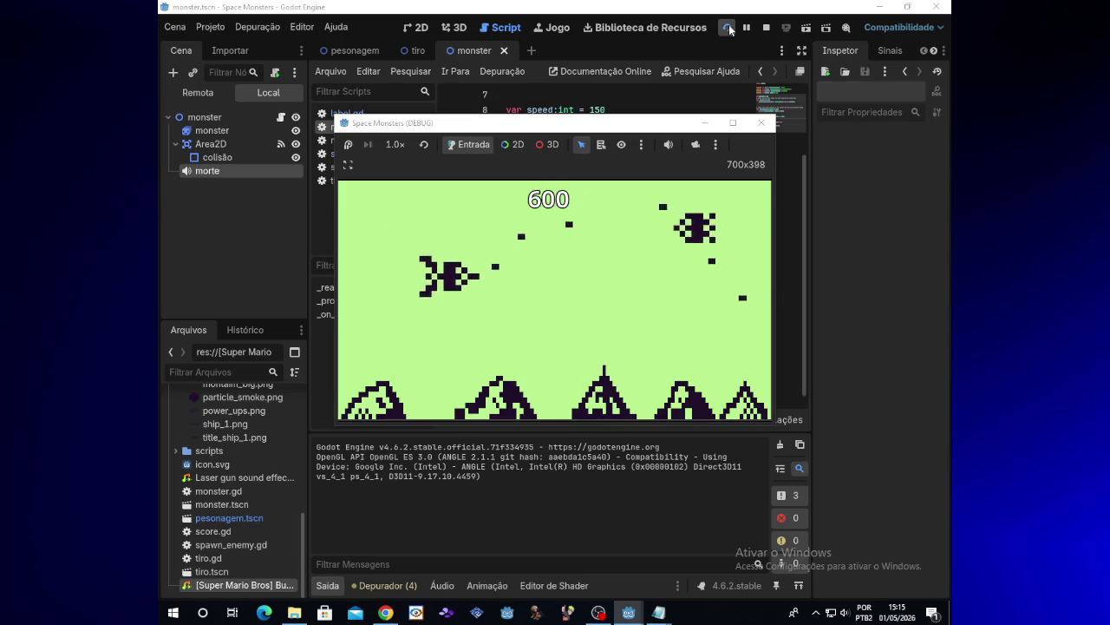
key("Up")
key("Down")
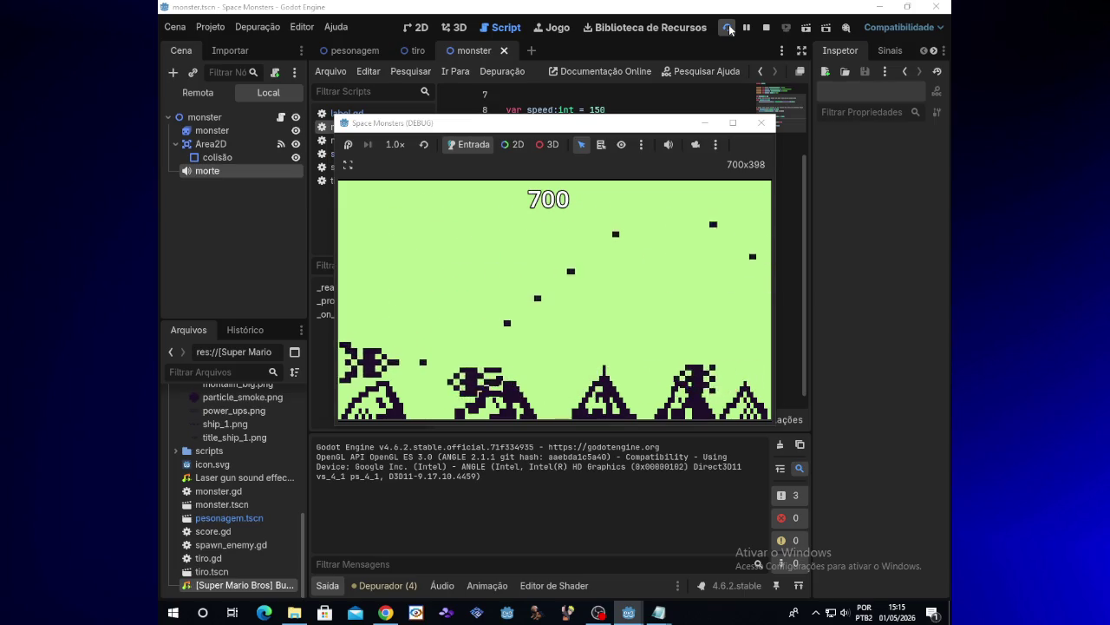
Close the running game and relaunch Space Monsters so the score restarts at 0.
left_click(766, 125)
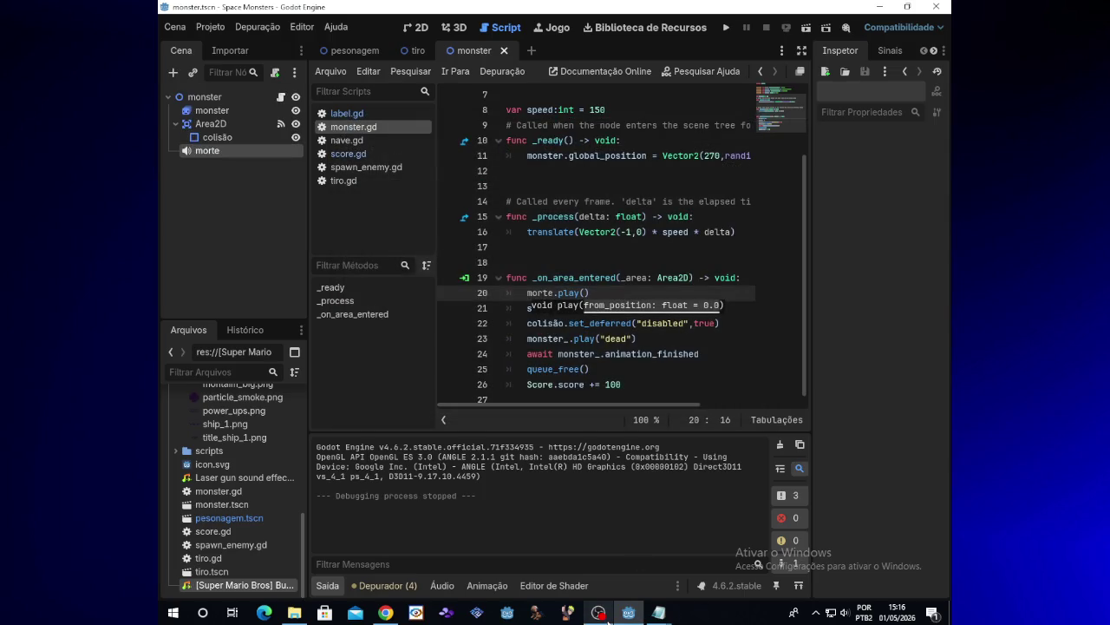
key("alt+Tab")
key("alt+Tab")
left_click(727, 27)
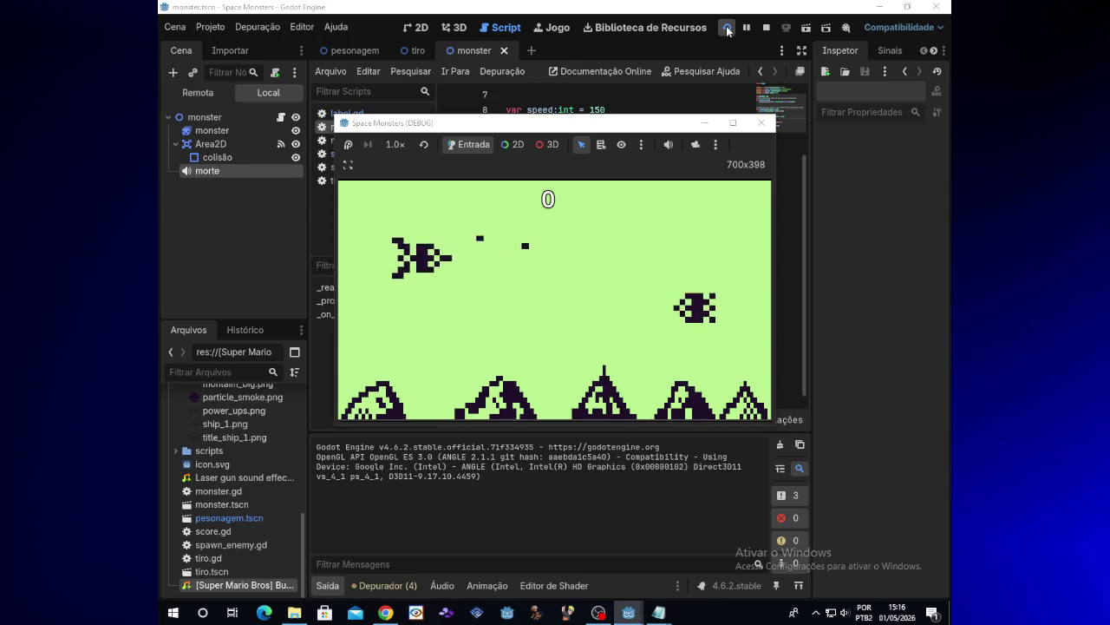
Steer the ship and shoot monsters until the score reaches 900.
key("Down")
key("Right")
key("Up")
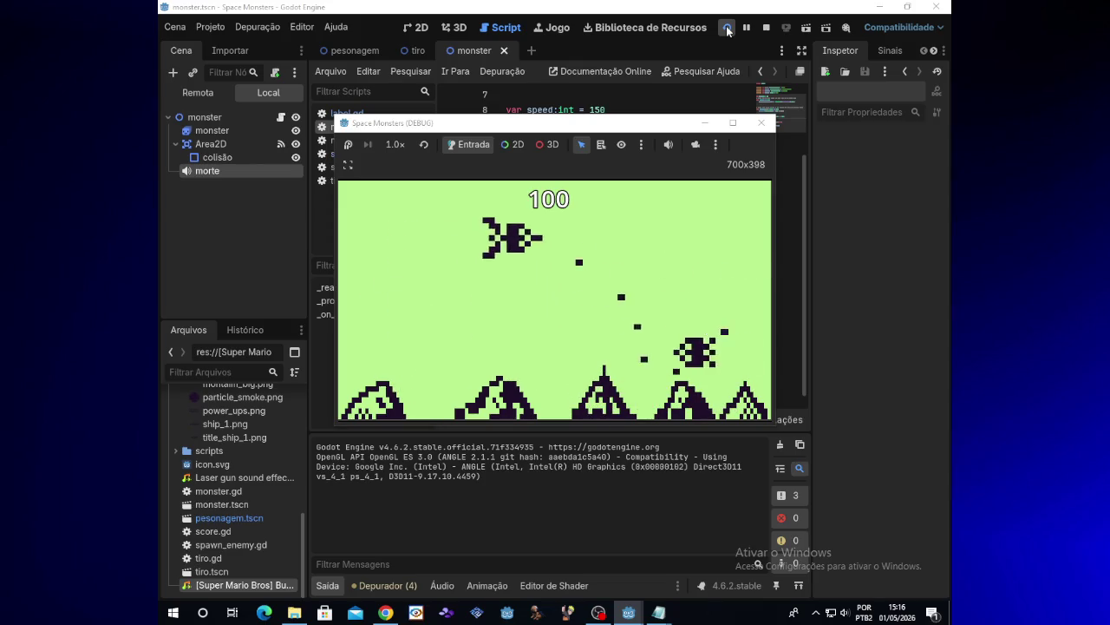
key("Left")
key("Down")
key("Up")
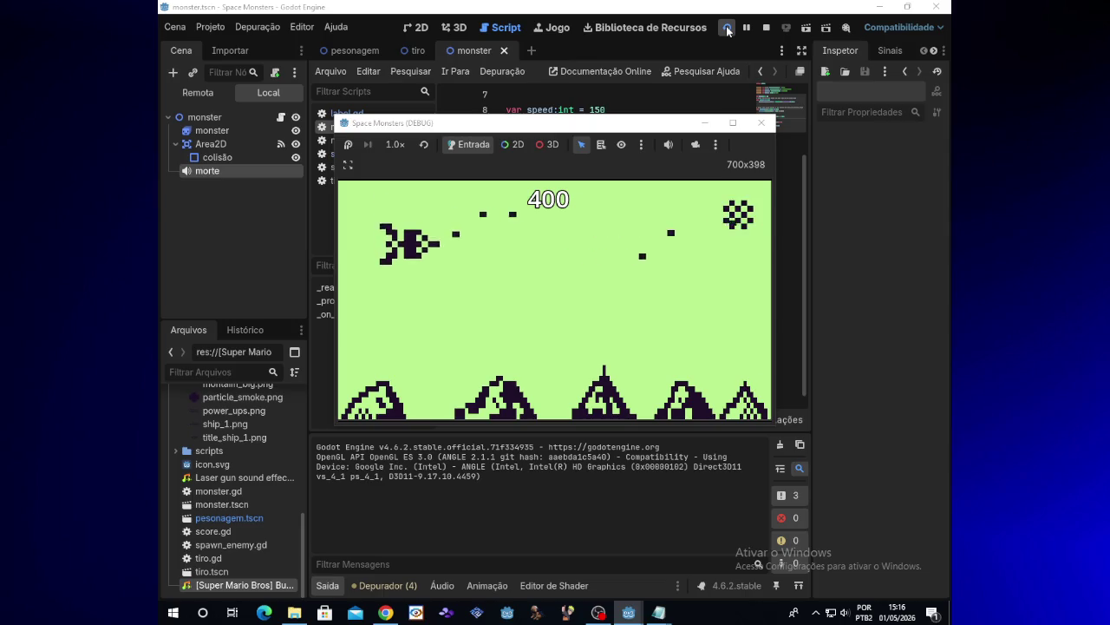
key("Down")
key("Right")
key("Up")
key("Left")
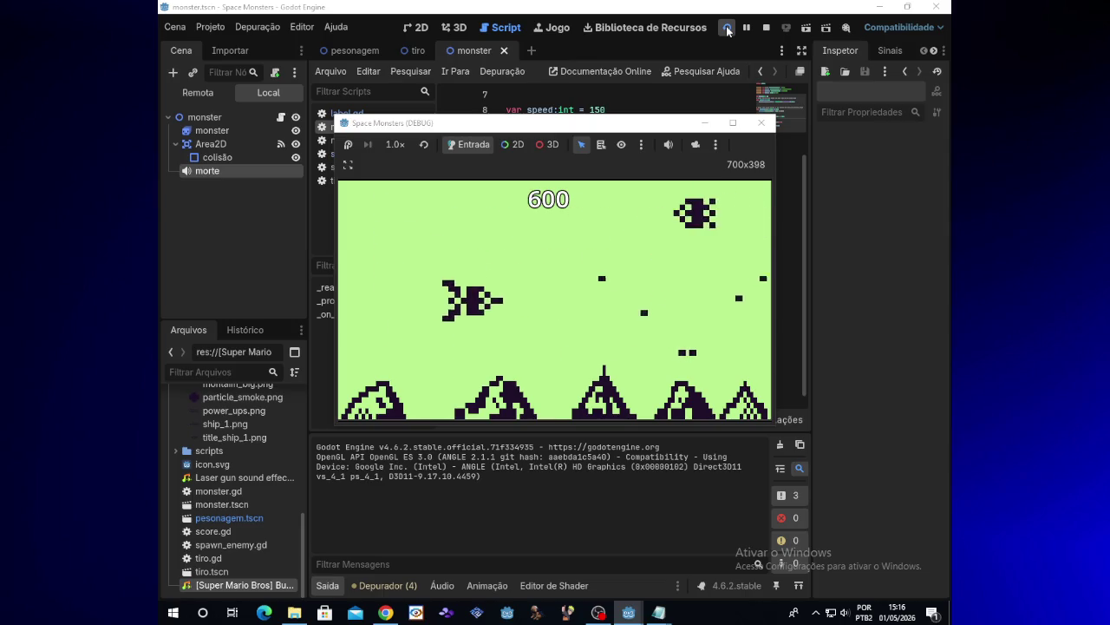
key("Up")
key("Down")
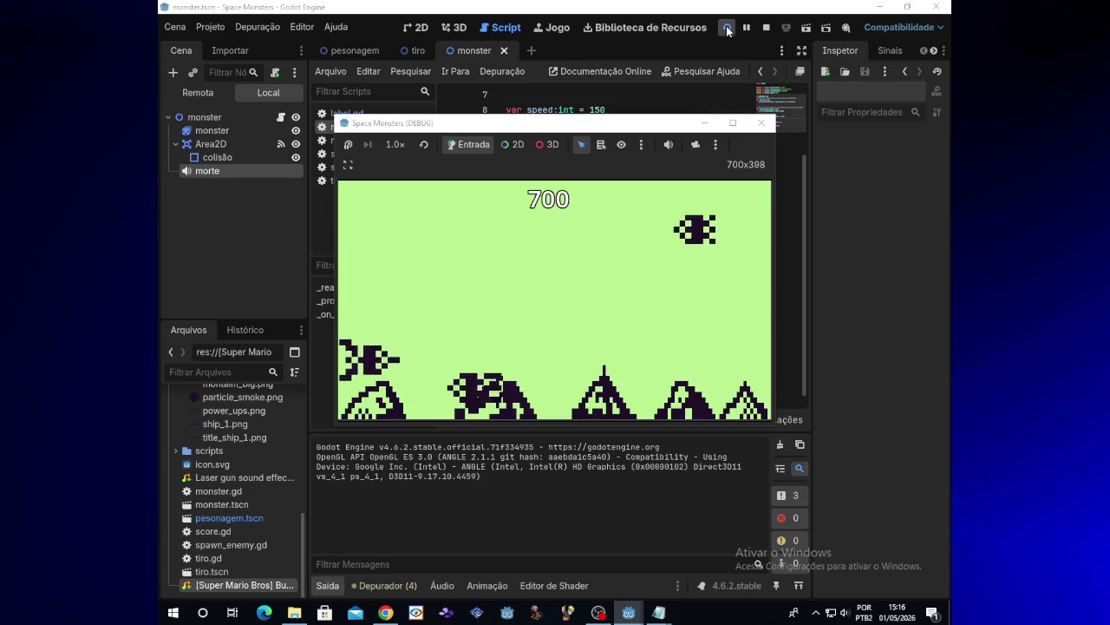
key("Down")
key("Up")
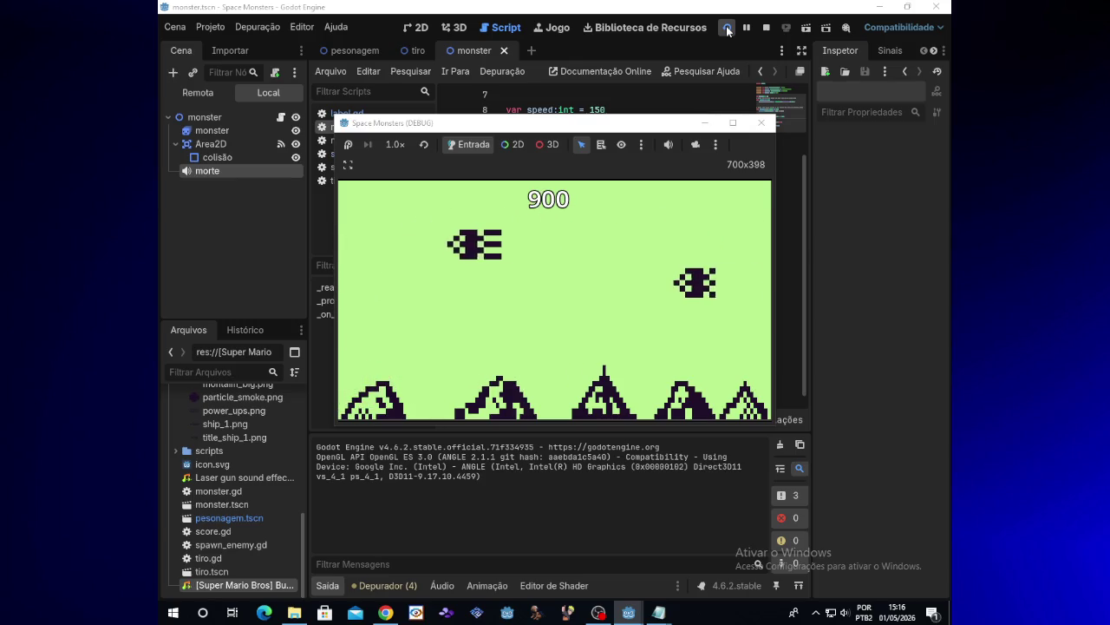
Close the Space Monsters (DEBUG) window to return to monster.gd.
left_click(760, 126)
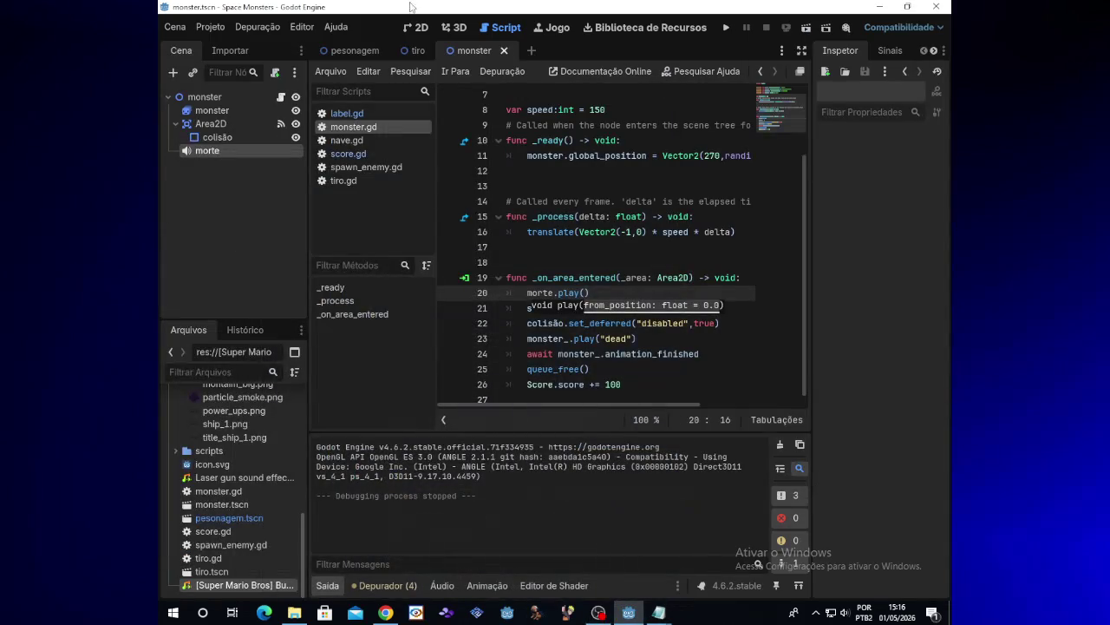
Run the game and kill monsters until the score reaches 2100, then close the debug window.
left_click(726, 28)
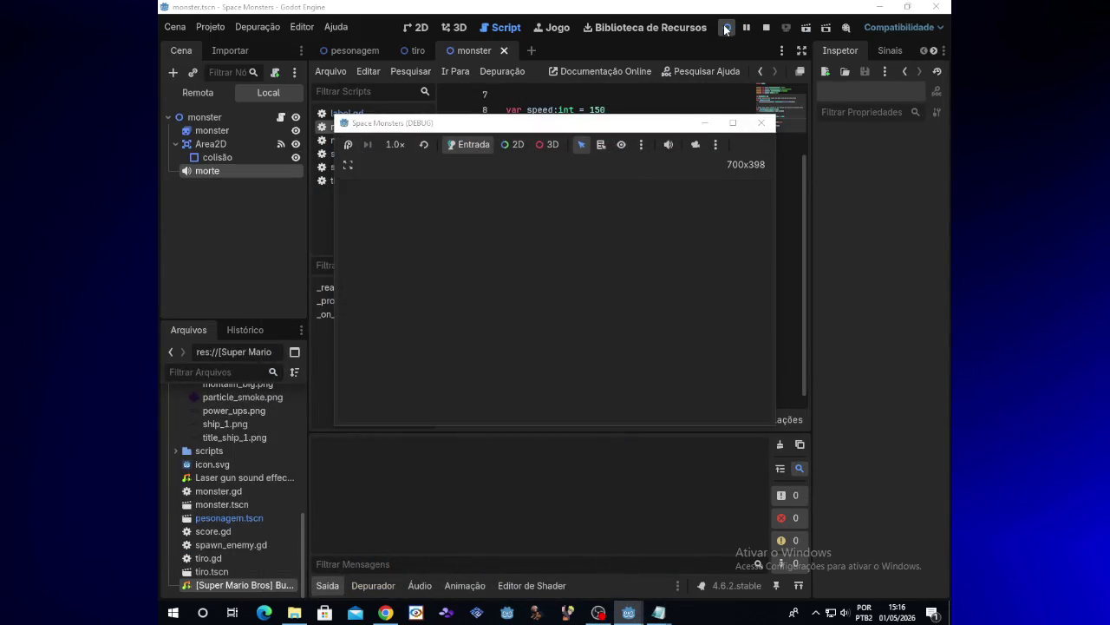
key("Down")
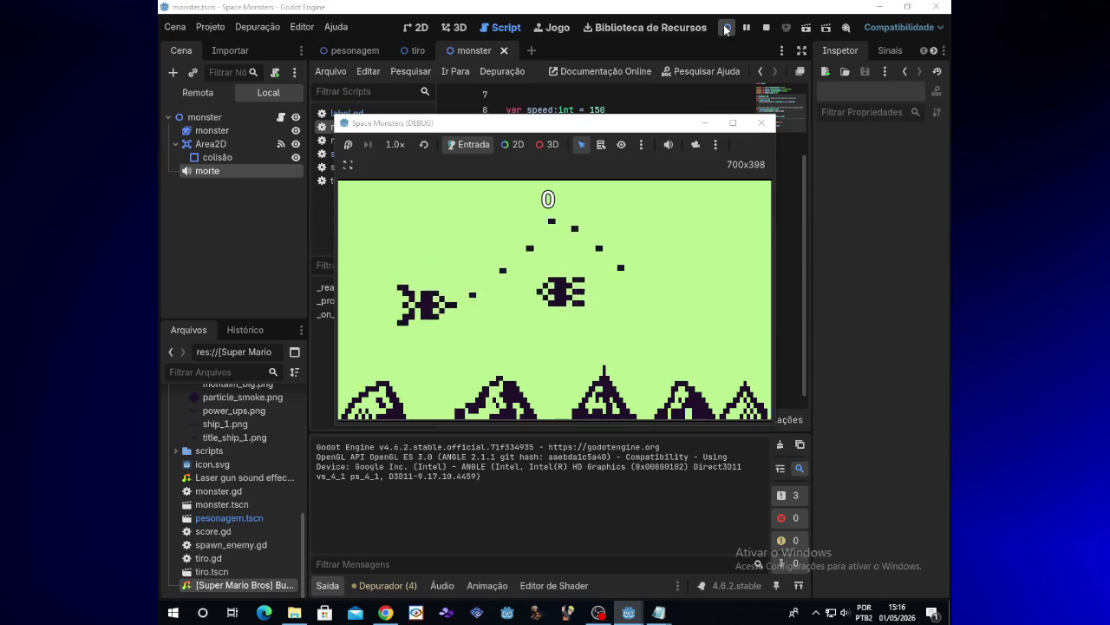
key("Up")
key("Down")
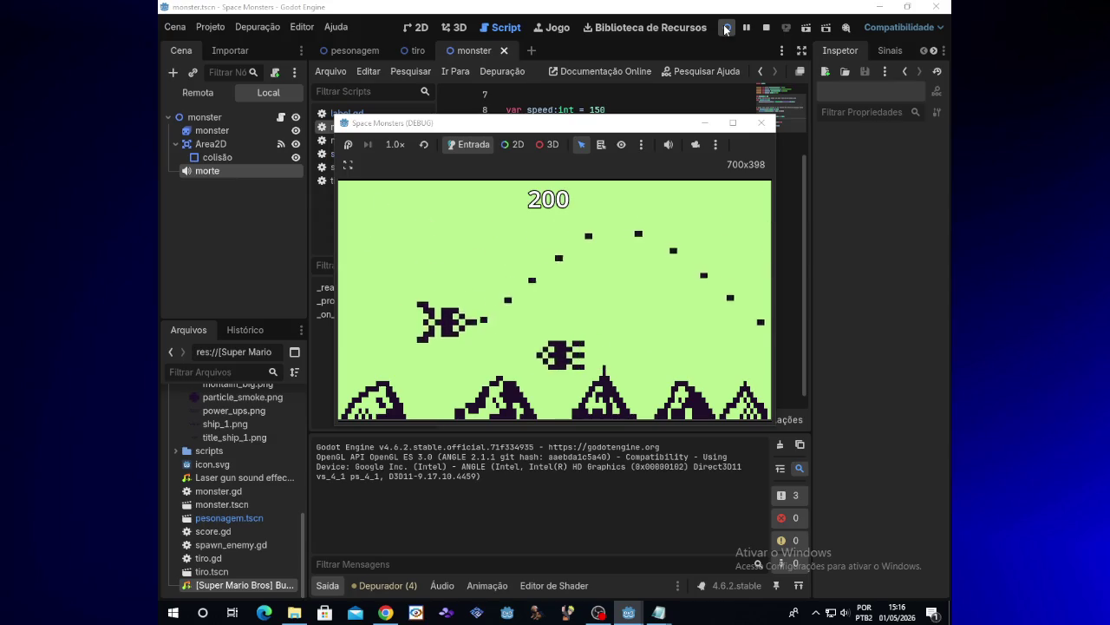
key("Up")
key("Down")
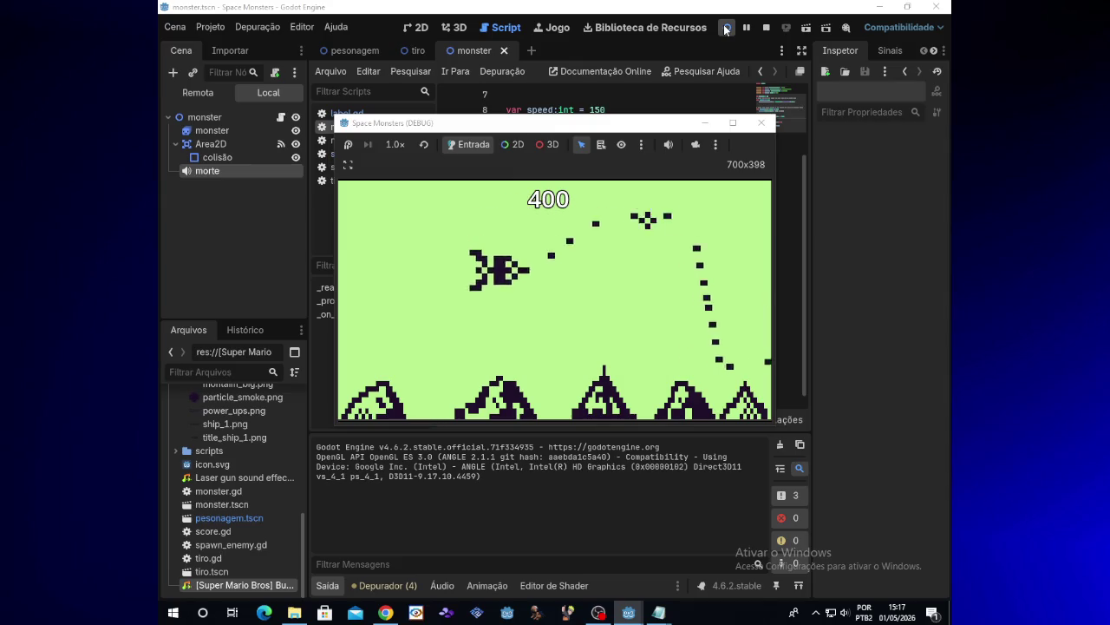
key("Right")
key("Left")
key("Up")
key("Down")
key("Left")
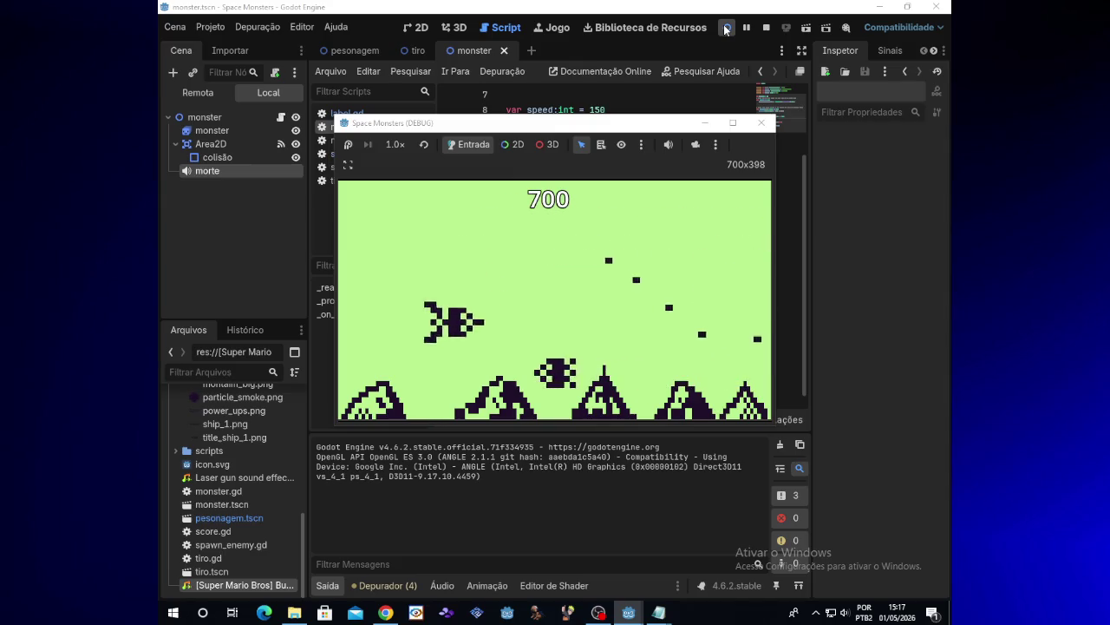
key("Up")
key("Right")
key("Up")
key("Left")
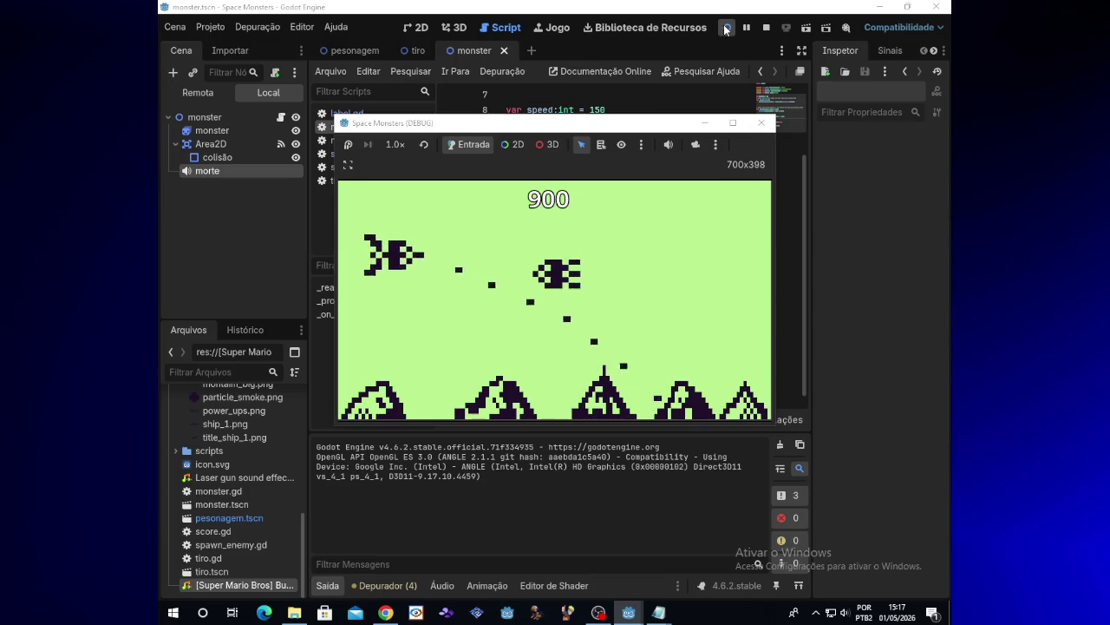
key("Down")
key("Right")
key("Up")
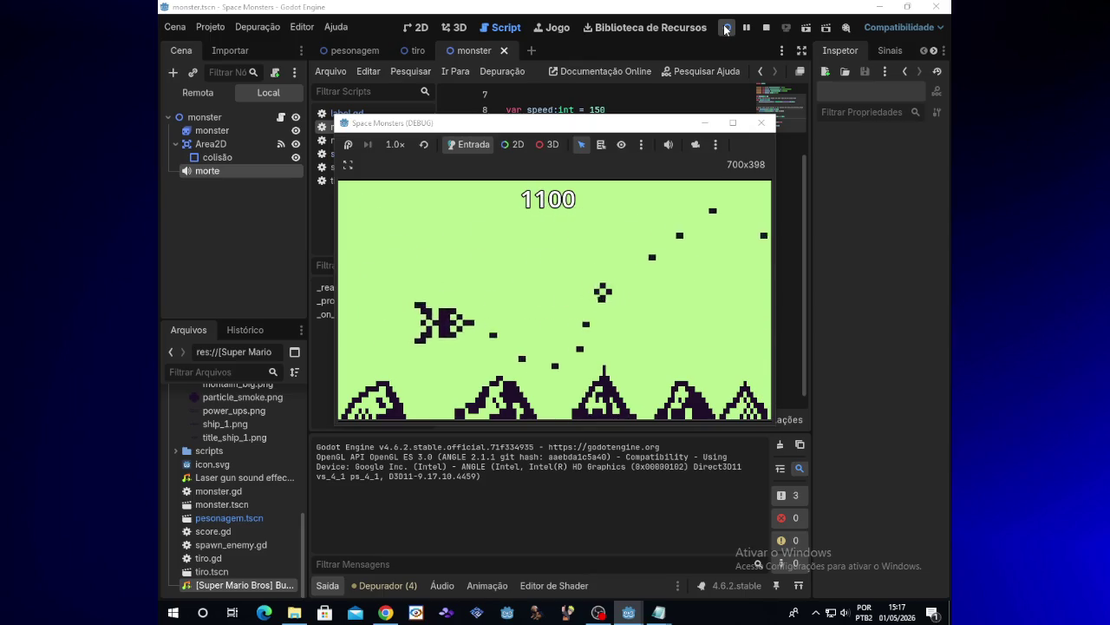
key("Left")
key("Down")
key("Down")
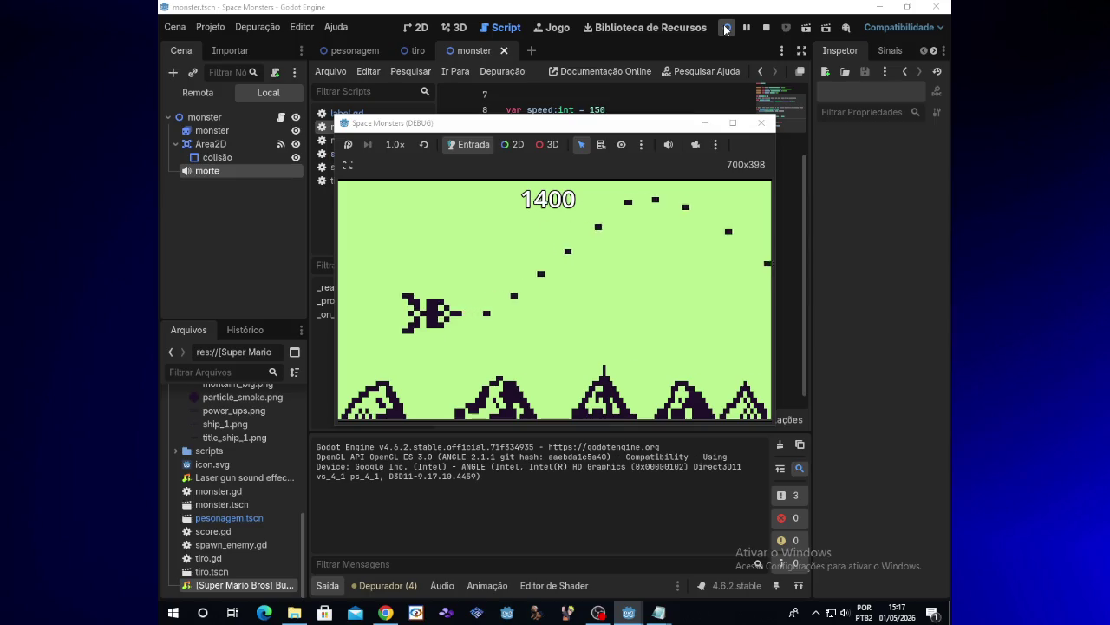
key("Down")
key("Up")
key("Down")
key("Left")
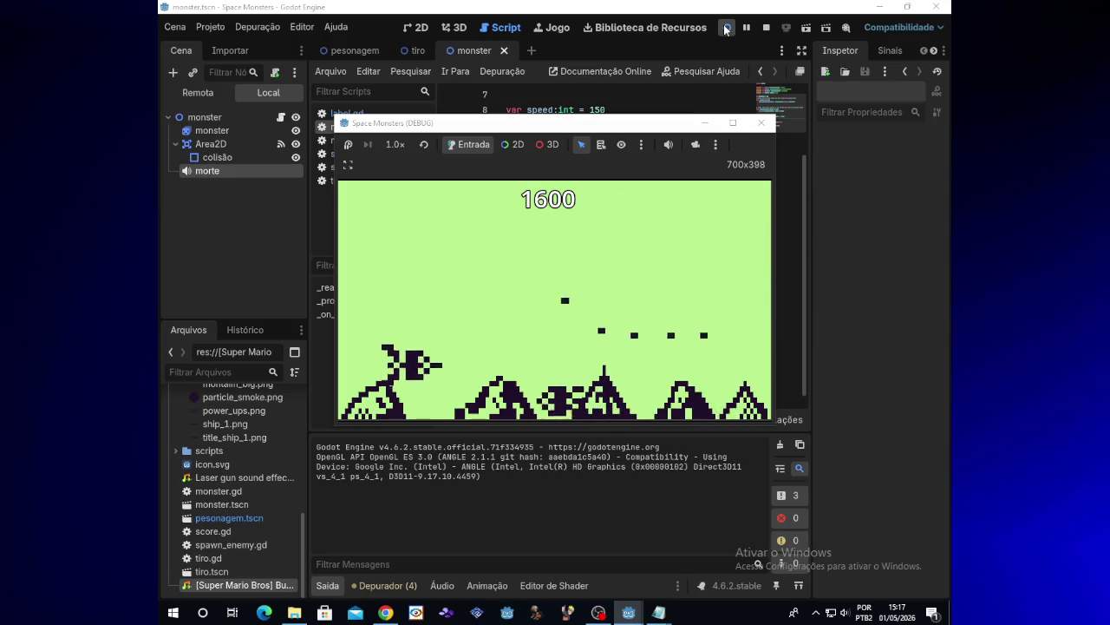
key("Up")
key("Left")
key("Right")
key("Down")
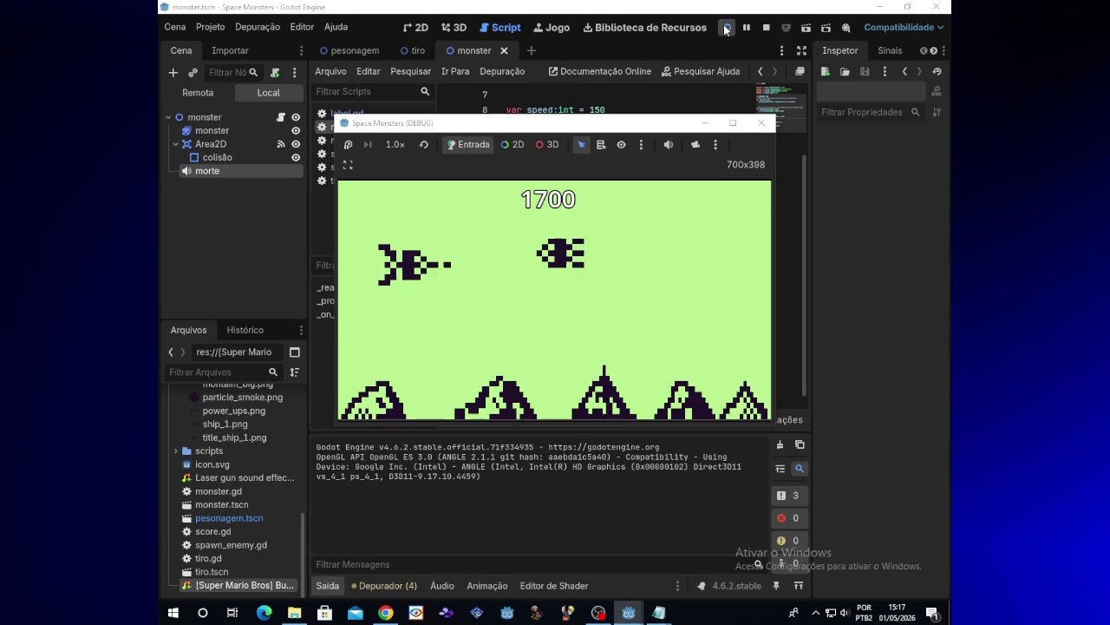
key("Up")
key("Down")
key("Left")
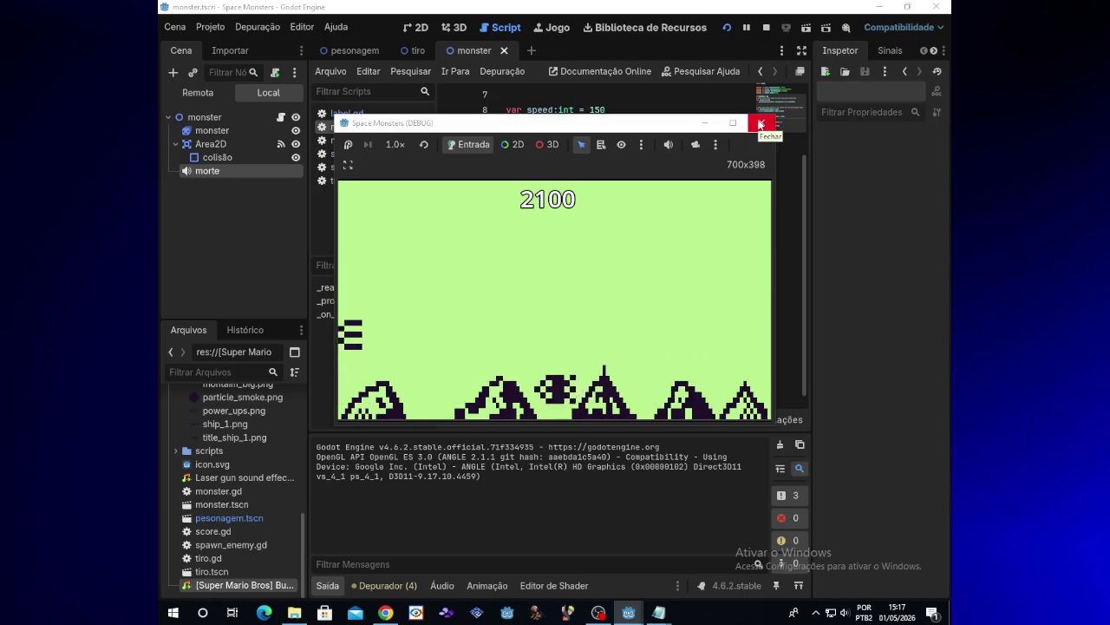
left_click(761, 124)
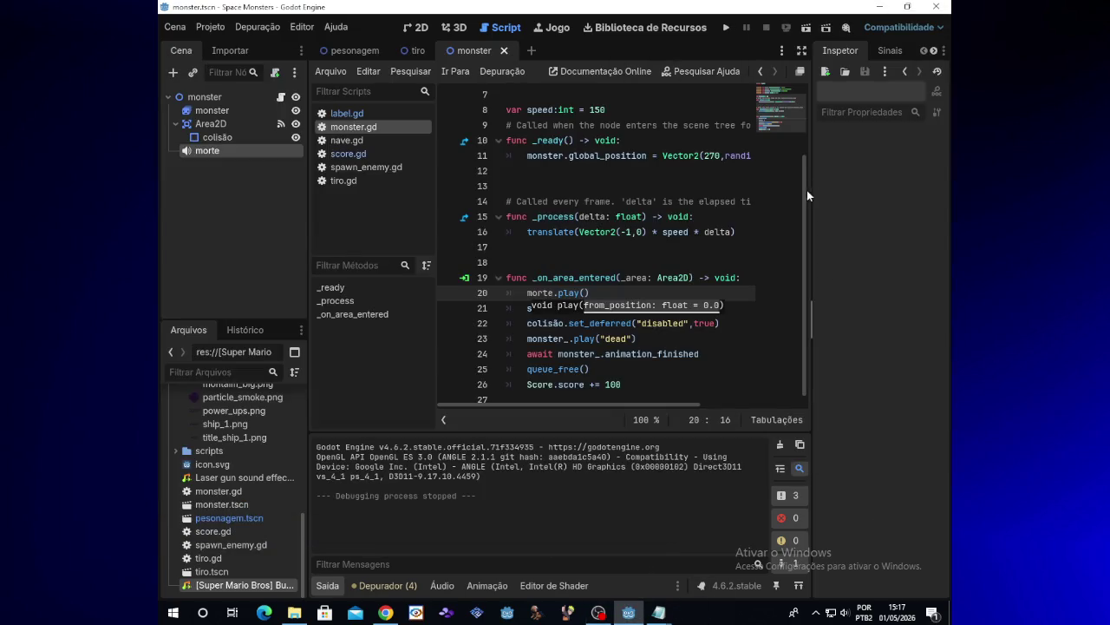
scroll(805, 193, "down", 2)
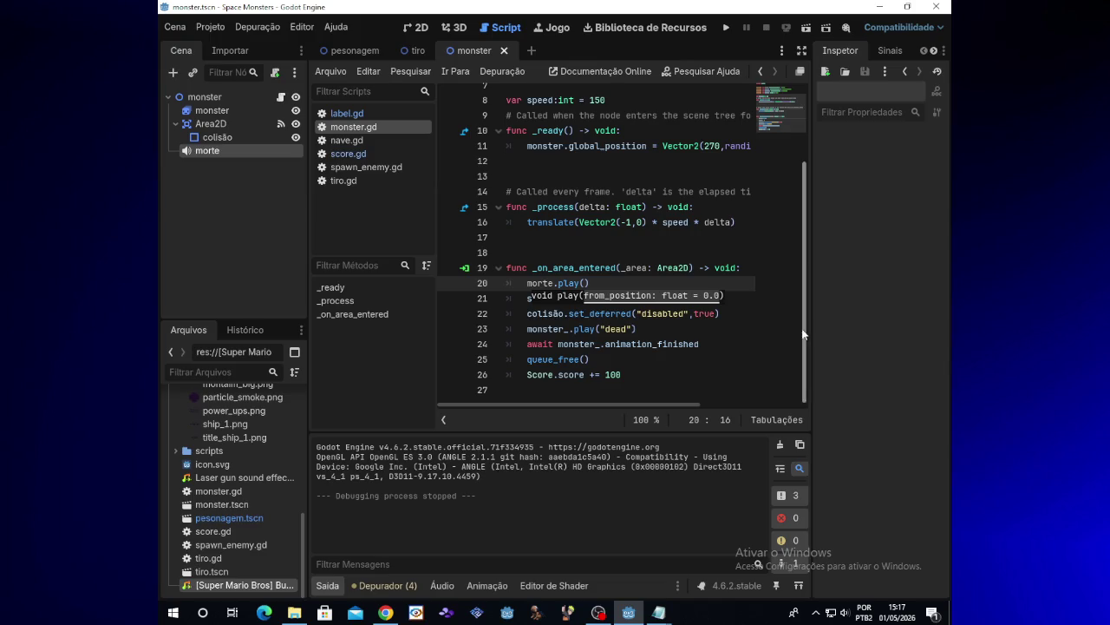
Switch between the streaming software and Godot's script editor.
left_click(597, 613)
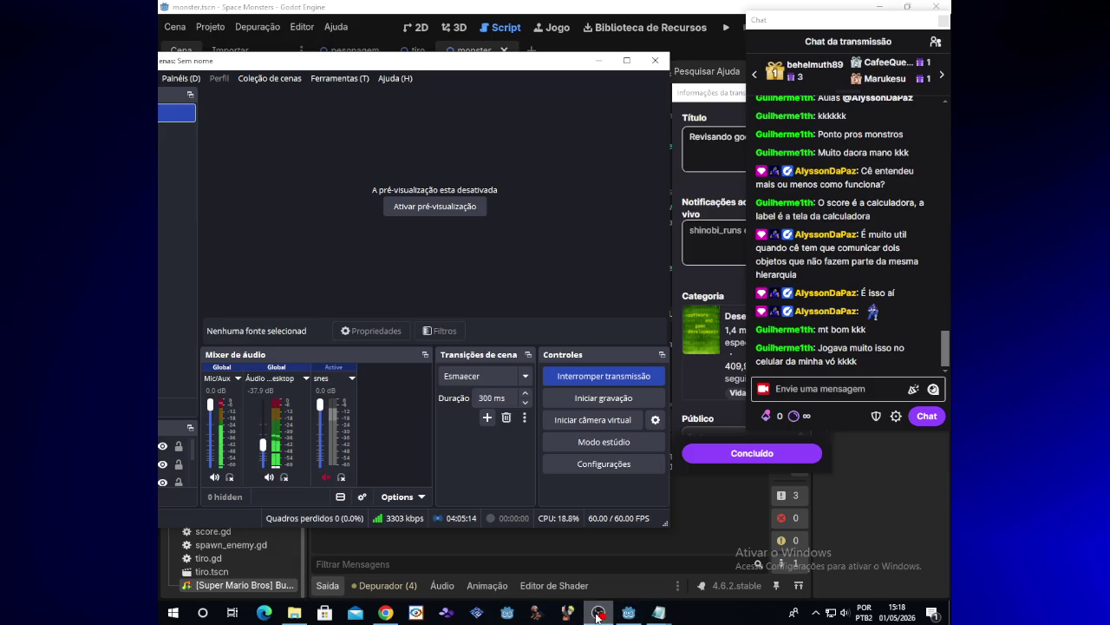
left_click(597, 613)
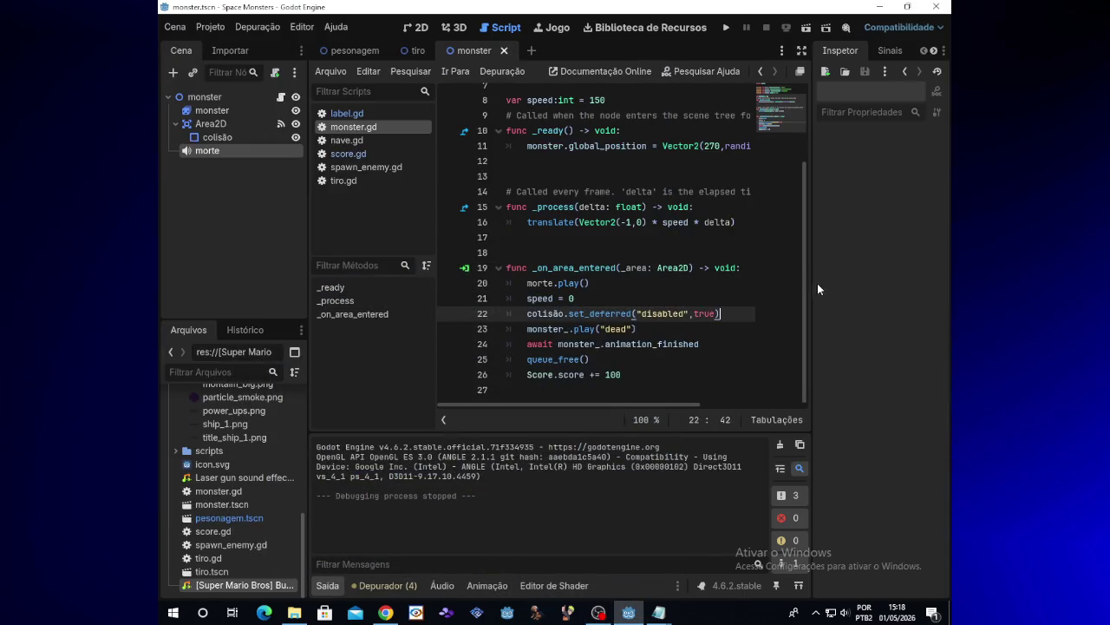
mouse_move(806, 282)
left_mouse_down()
mouse_move(805, 186)
mouse_move(803, 315)
left_mouse_up()
left_click(597, 613)
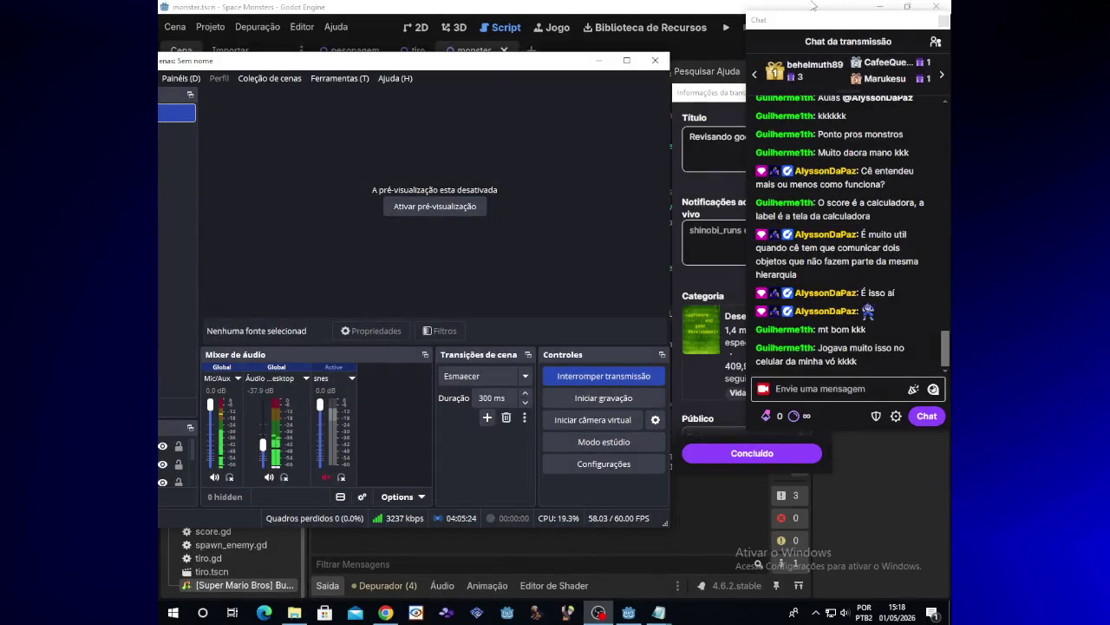
left_click(811, 6)
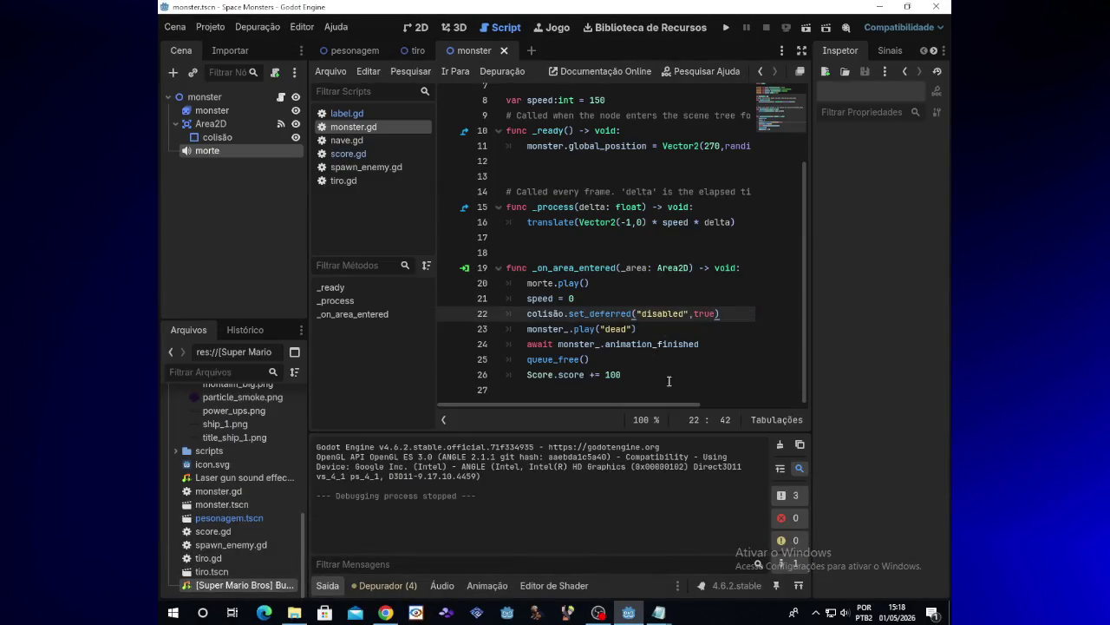
Open Project Settings on the Autoload list showing Score from res://score.gd.
left_click(629, 377)
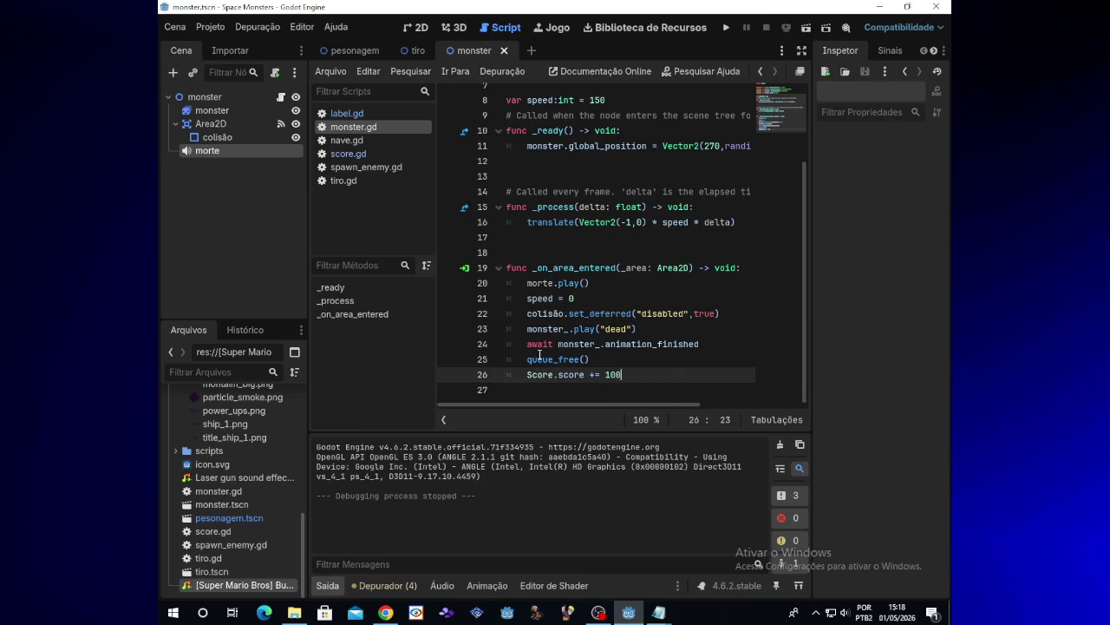
mouse_move(539, 355)
left_click(210, 27)
left_click(217, 42)
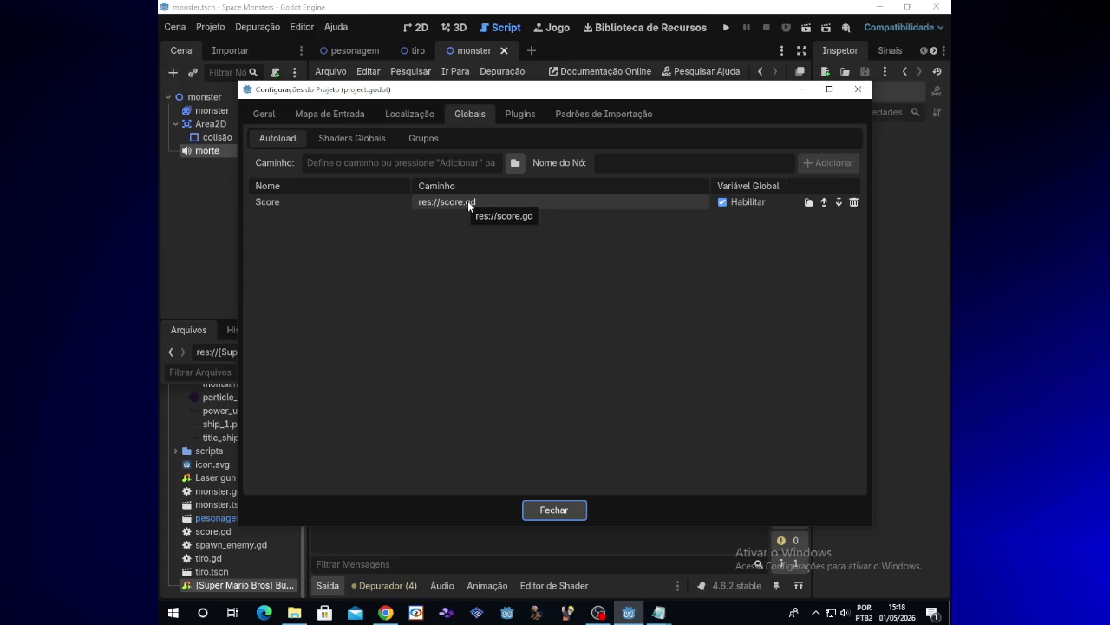
Close Project Settings and open label.gd on the pesonagem scene's texto node.
left_click(540, 509)
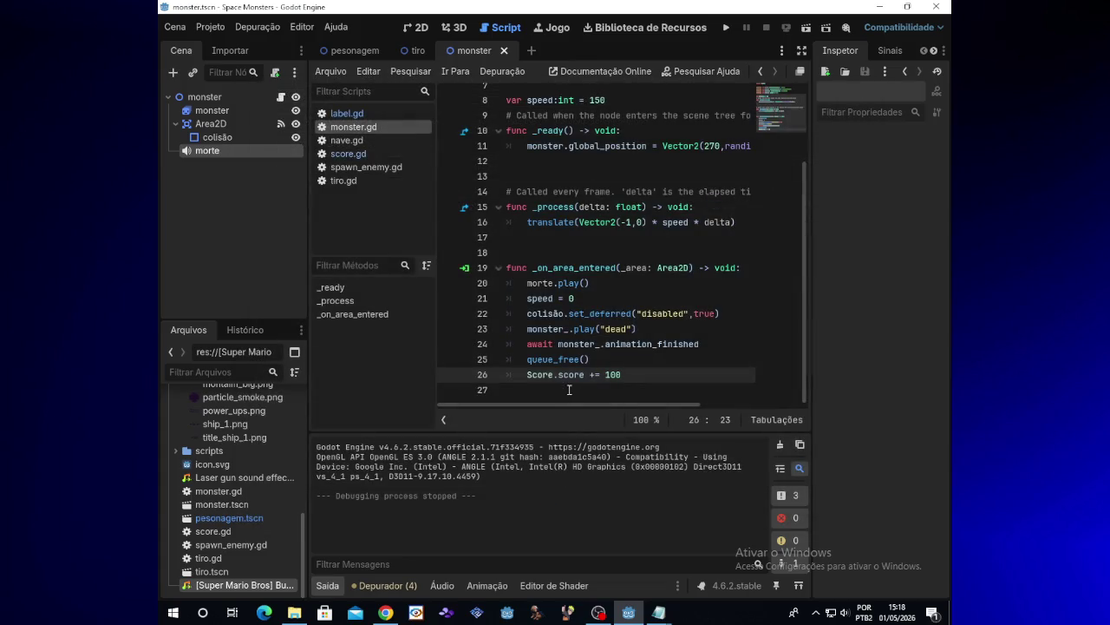
left_click(527, 374)
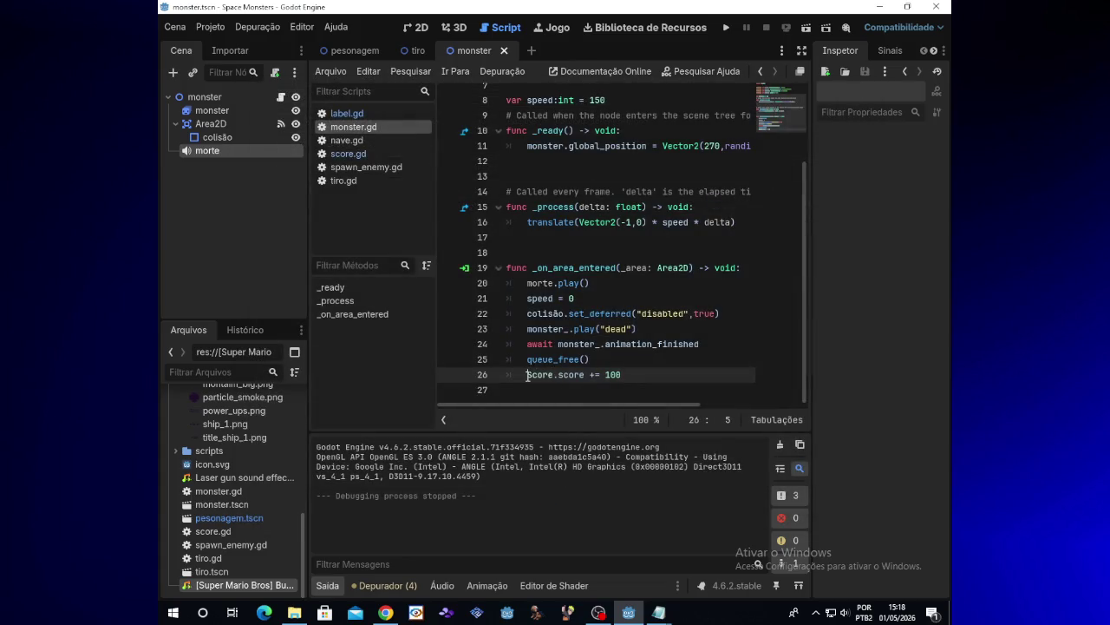
left_click(572, 375)
left_click(625, 374)
left_click(354, 54)
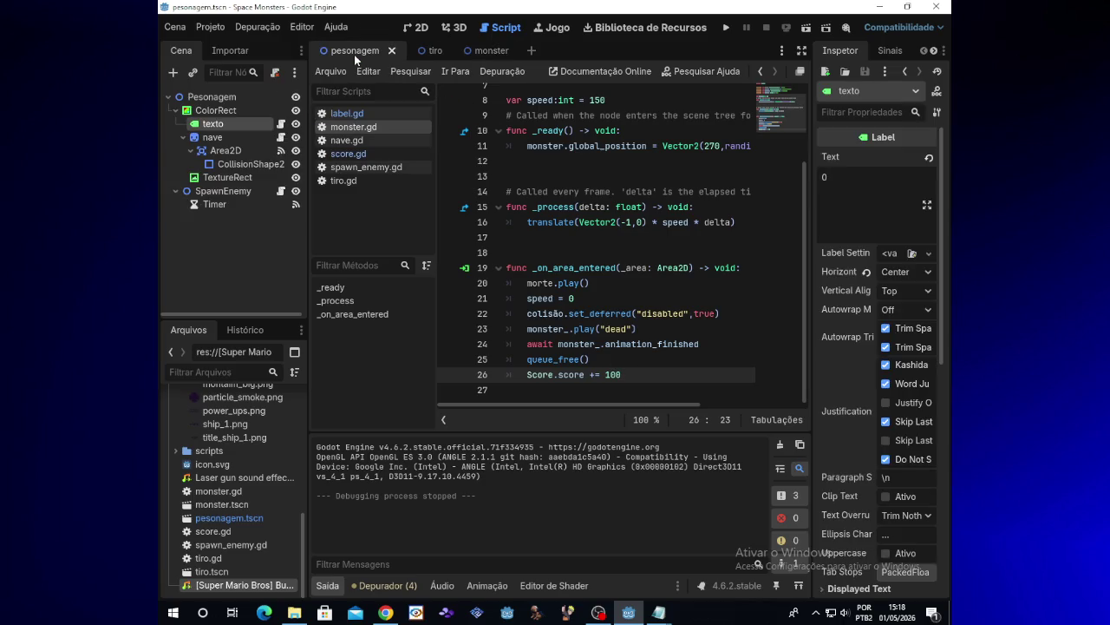
left_click(281, 126)
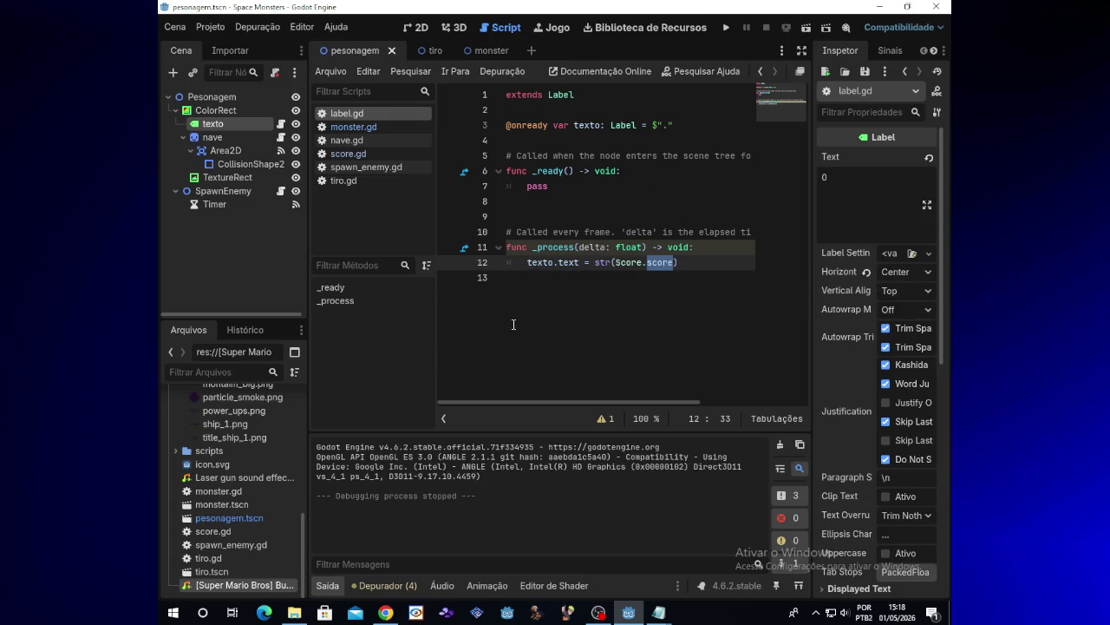
left_click(529, 265)
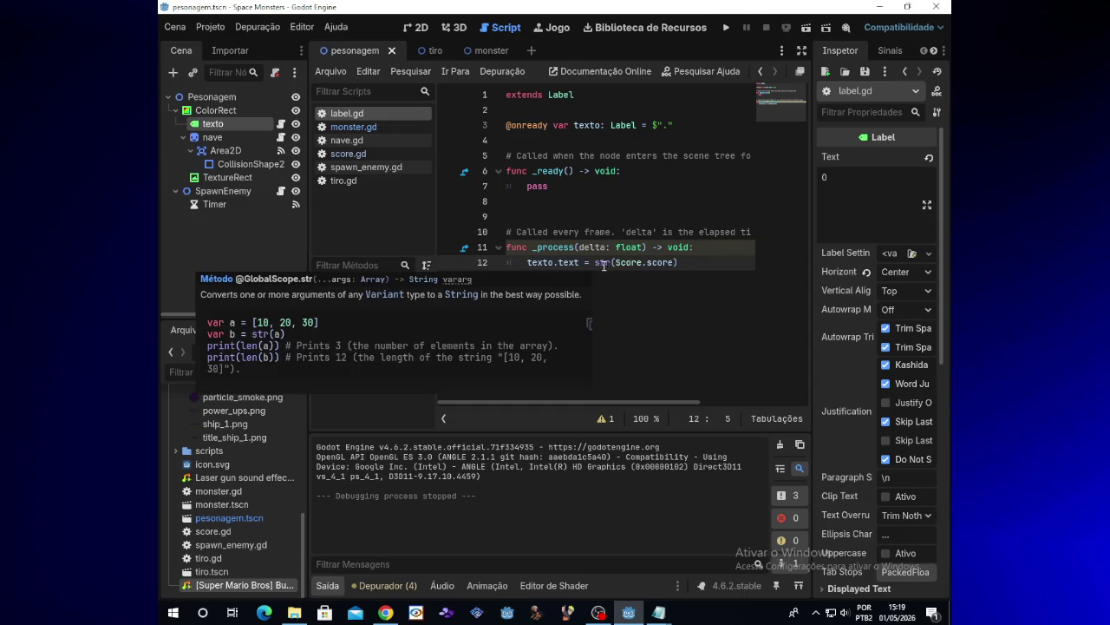
left_click(653, 262)
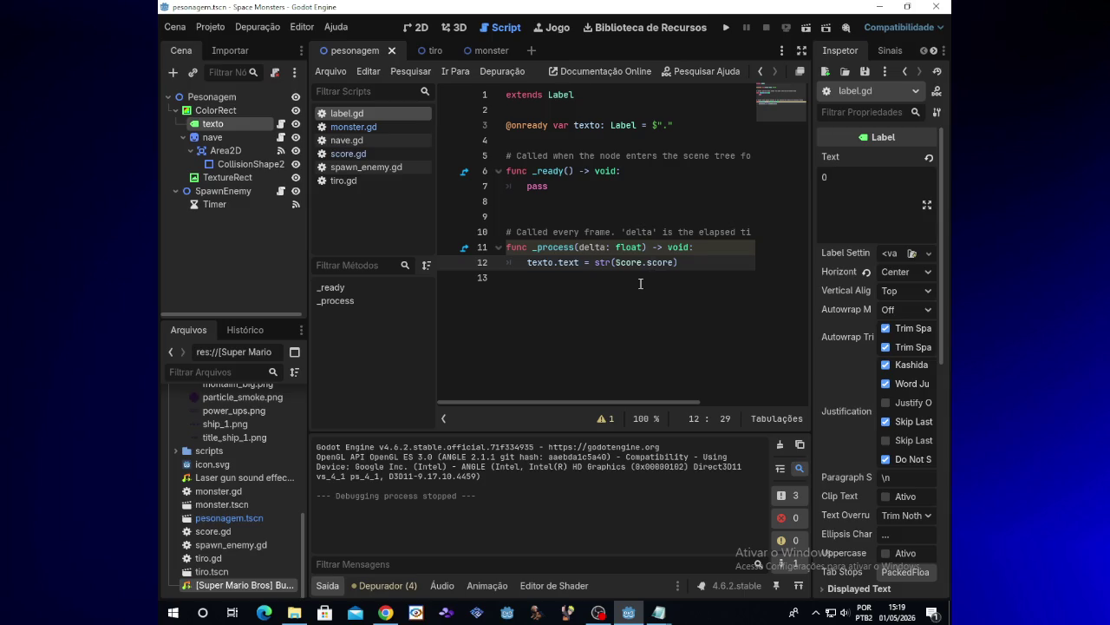
left_click(599, 612)
left_click(599, 612)
left_click(611, 261)
right_click(608, 278)
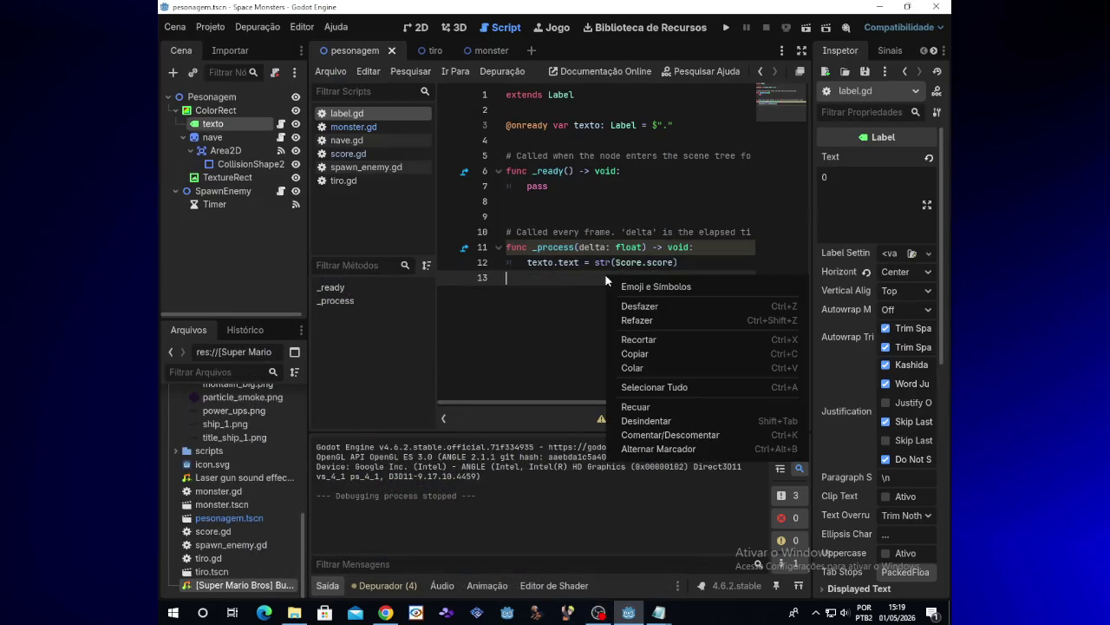
left_click(582, 278)
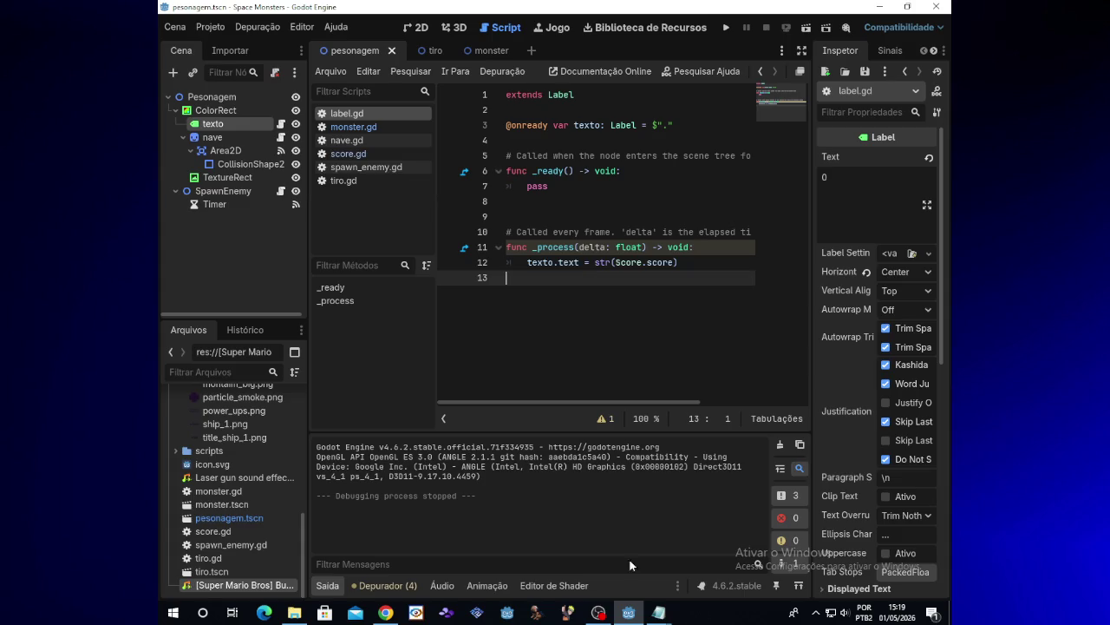
left_click(605, 614)
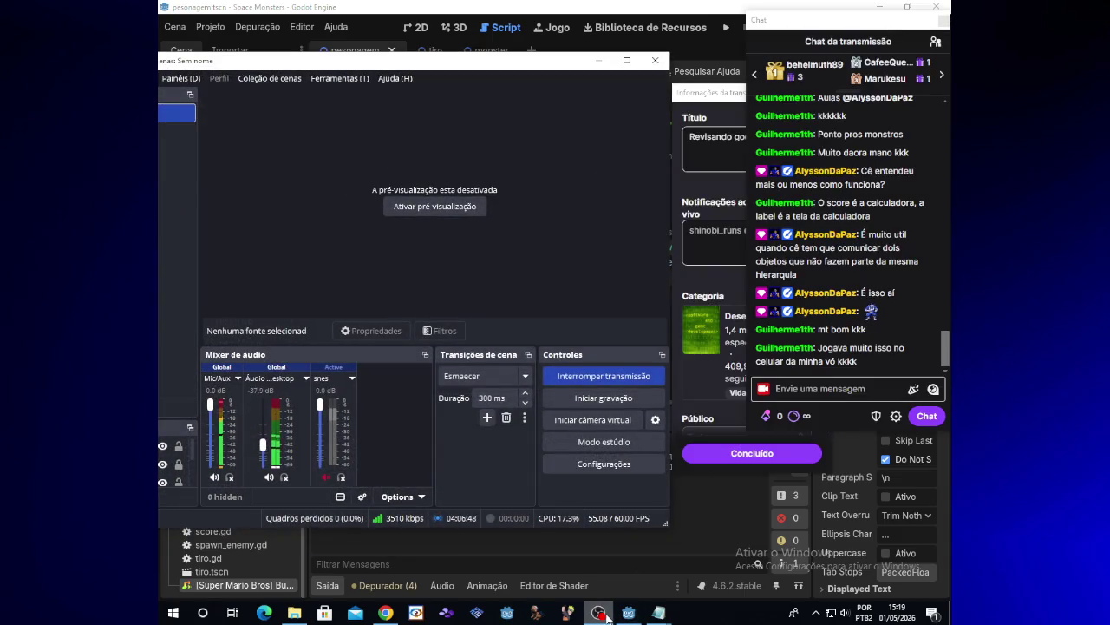
left_click(605, 614)
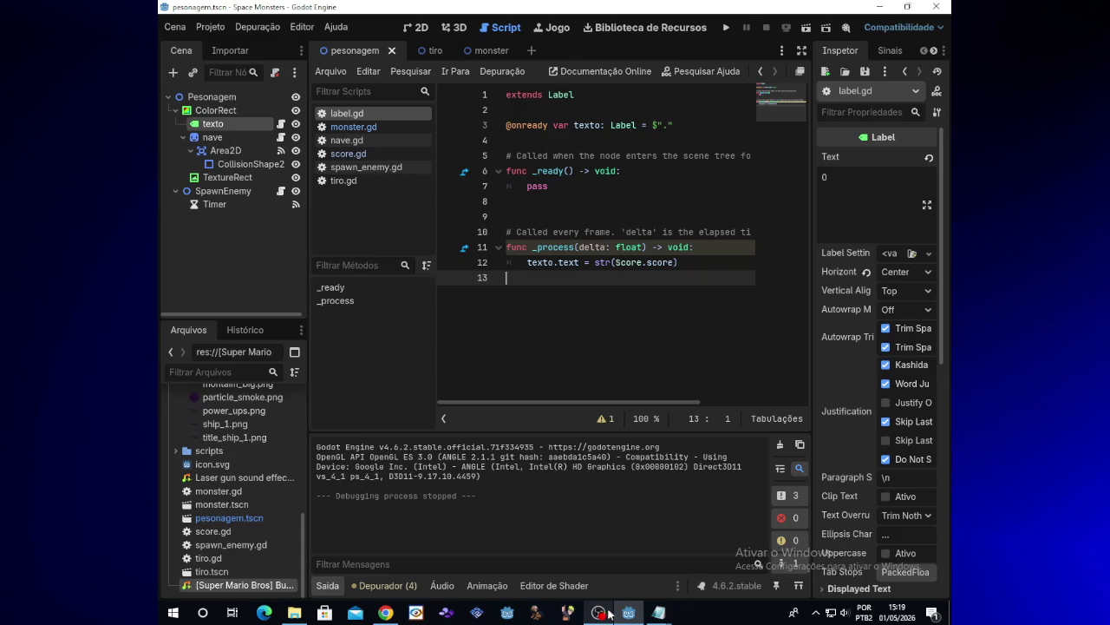